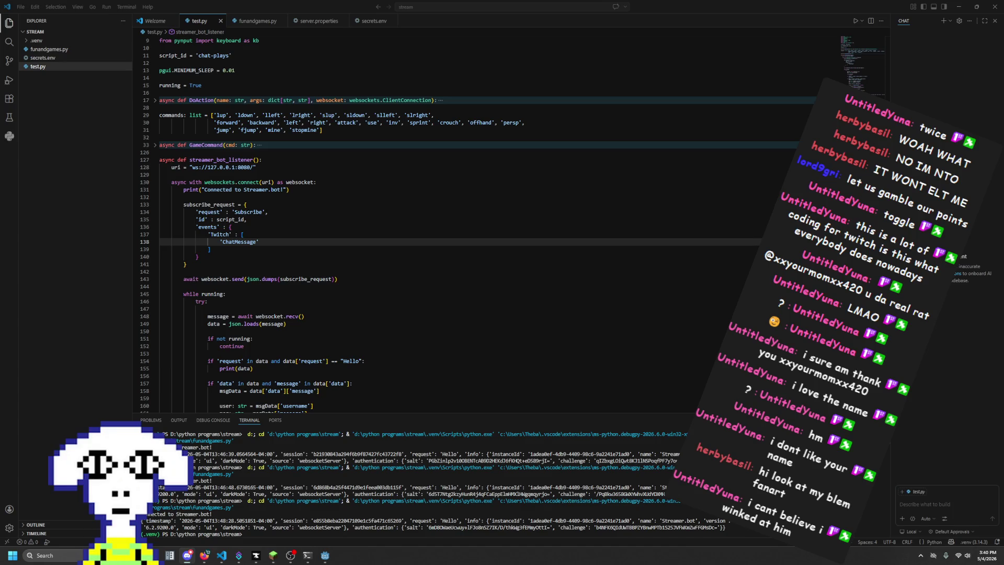
- View the drawing posted in the Discord channel, then return to the code editor
click(187, 555)
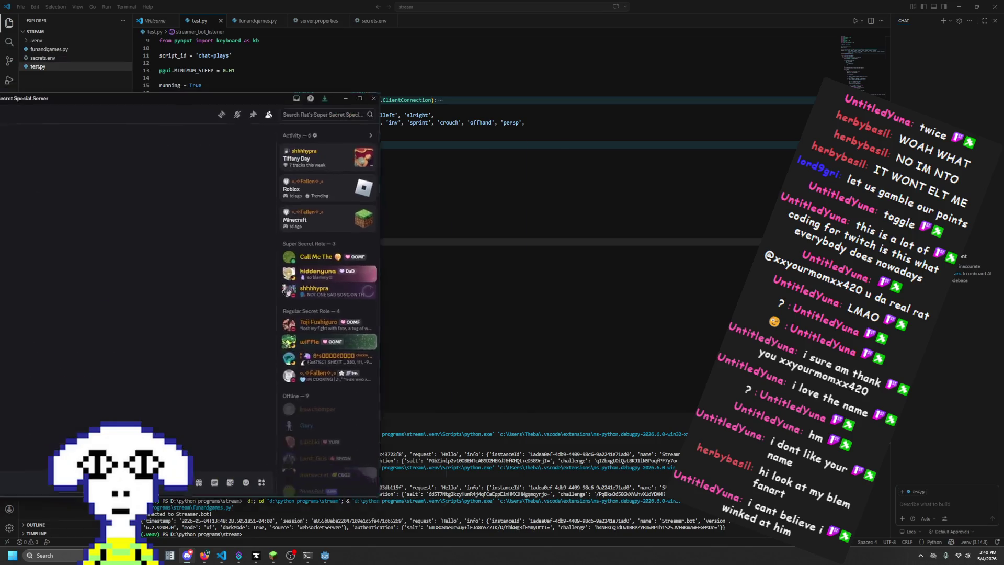
click(265, 438)
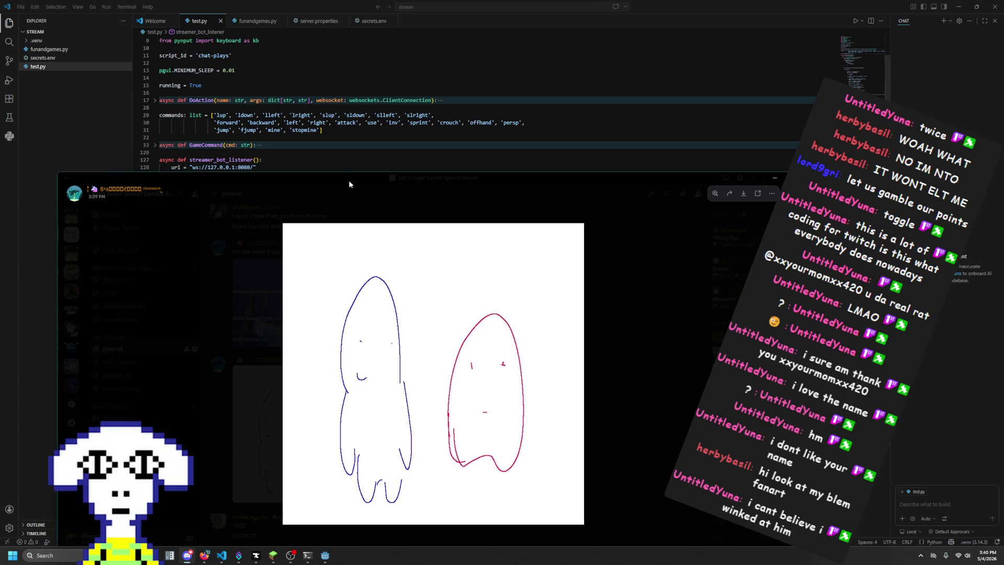
click(187, 555)
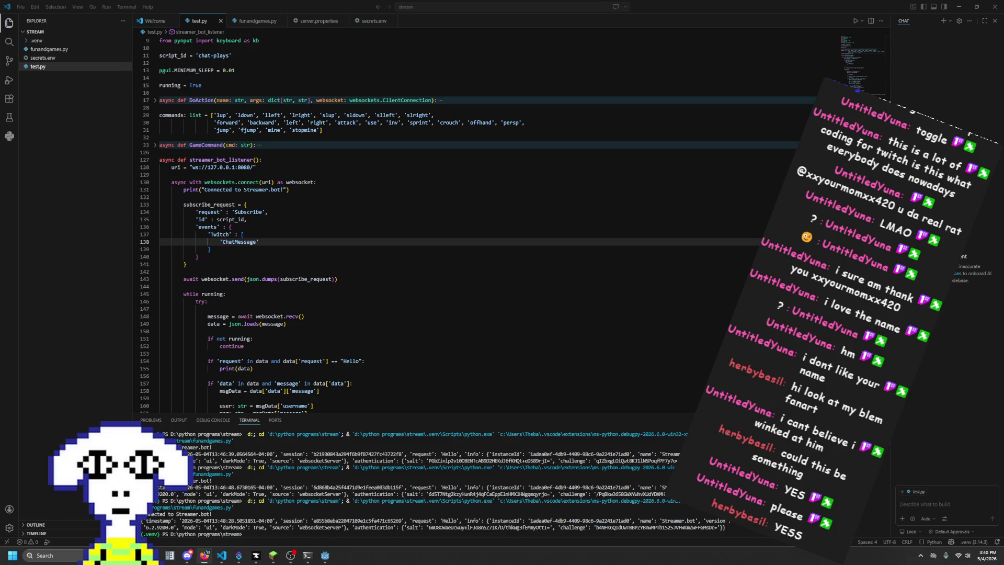
click(349, 266)
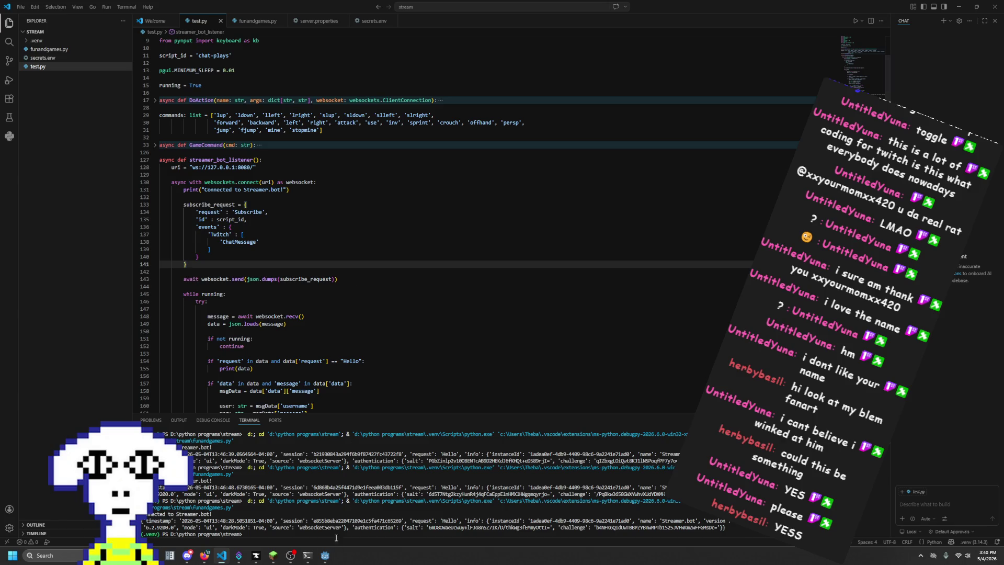
- In Godot, add a 'var id' line to dialogue.gd and save it
click(324, 555)
click(434, 19)
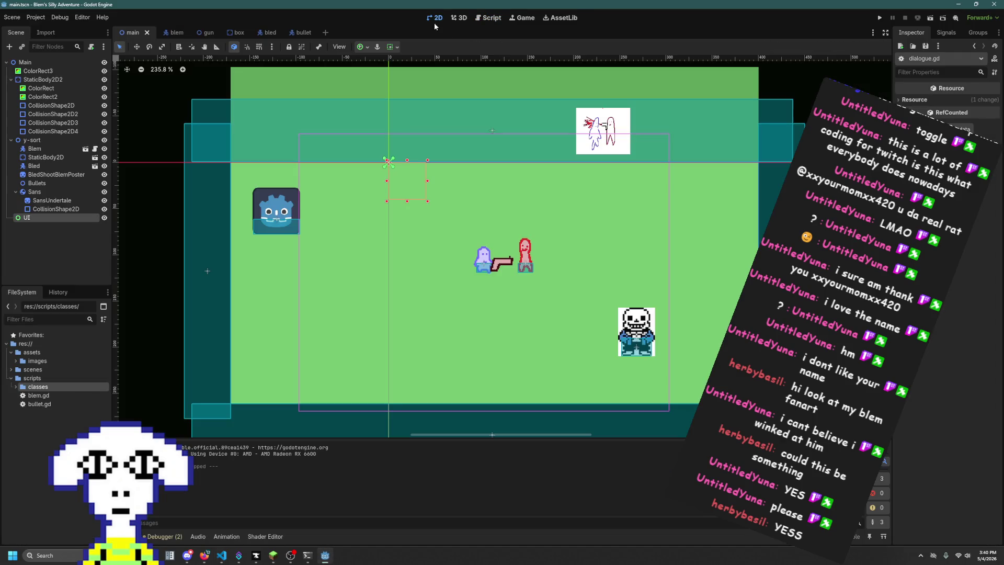
click(485, 19)
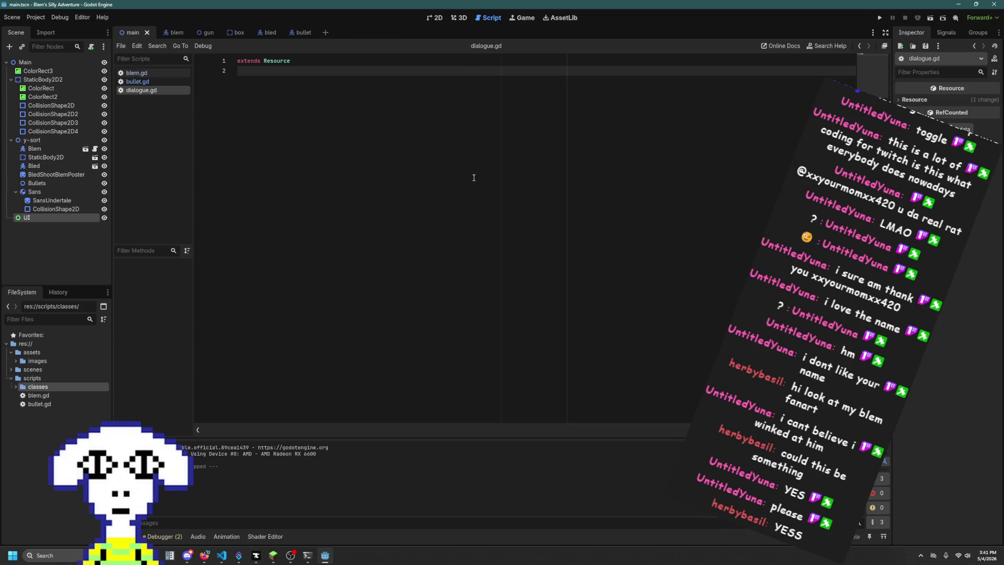
key(Return)
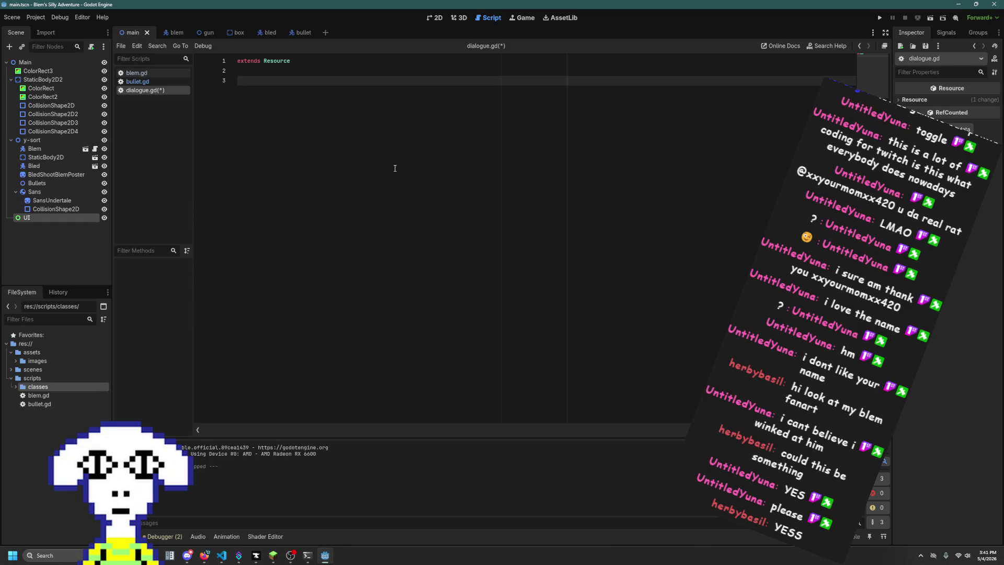
text(var )
text(id)
key(ctrl+s)
key(BackSpace)
key(BackSpace)
key(BackSpace)
text(@export var)
text( id)
key(Return)
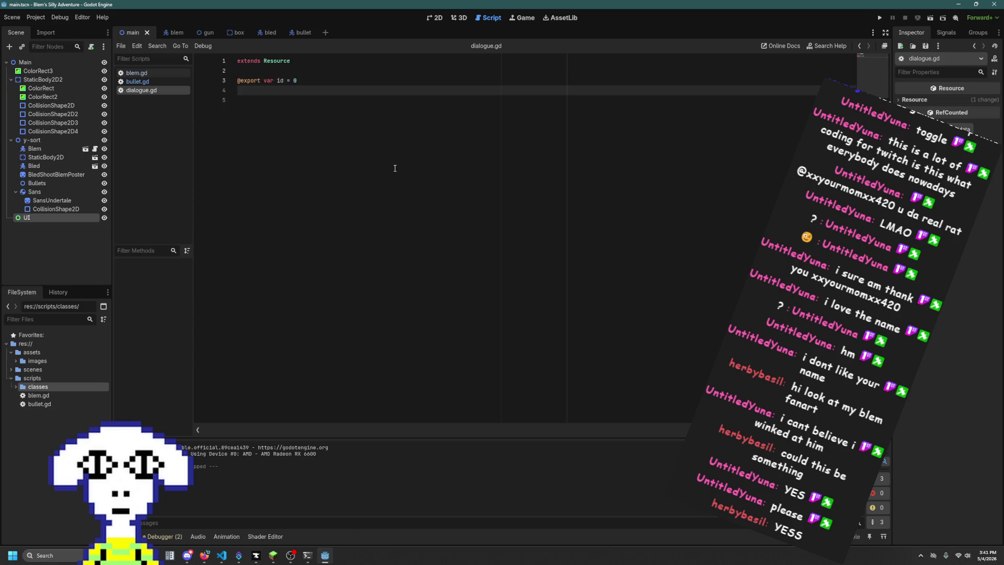
text(@export var)
key(BackSpace)
key(BackSpace)
key(BackSpace)
key(ctrl+s)
click(16, 387)
- Create sentence.gd in scripts/classes and replace its template code with 'extends Resource'
right_click(27, 391)
mouse_move(105, 397)
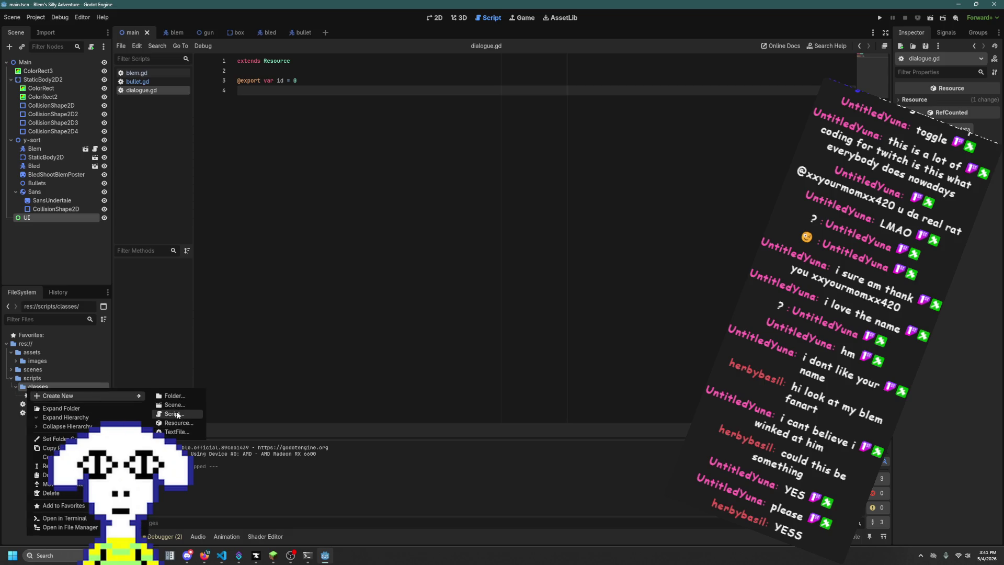
click(172, 423)
text(senten)
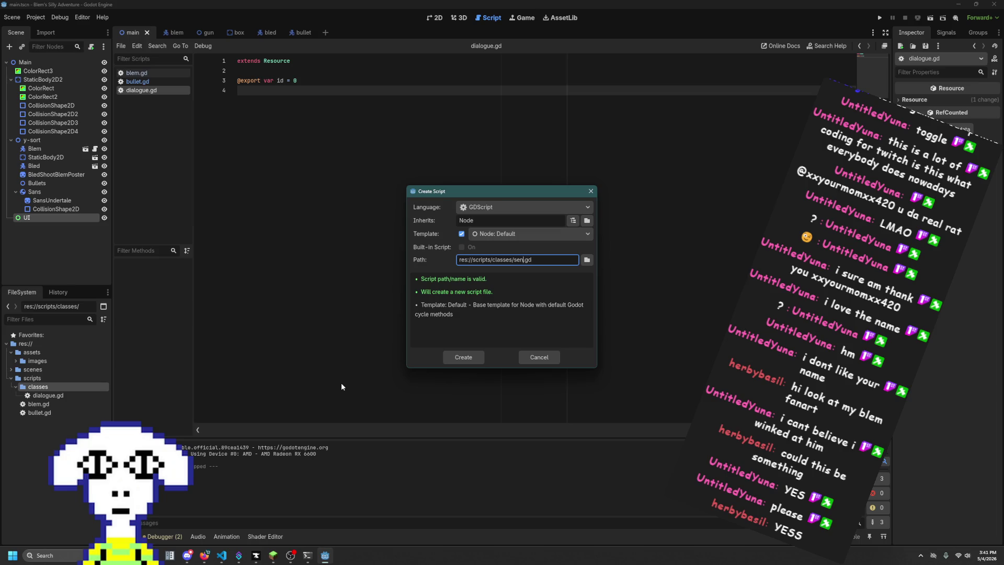
text(ce)
key(Return)
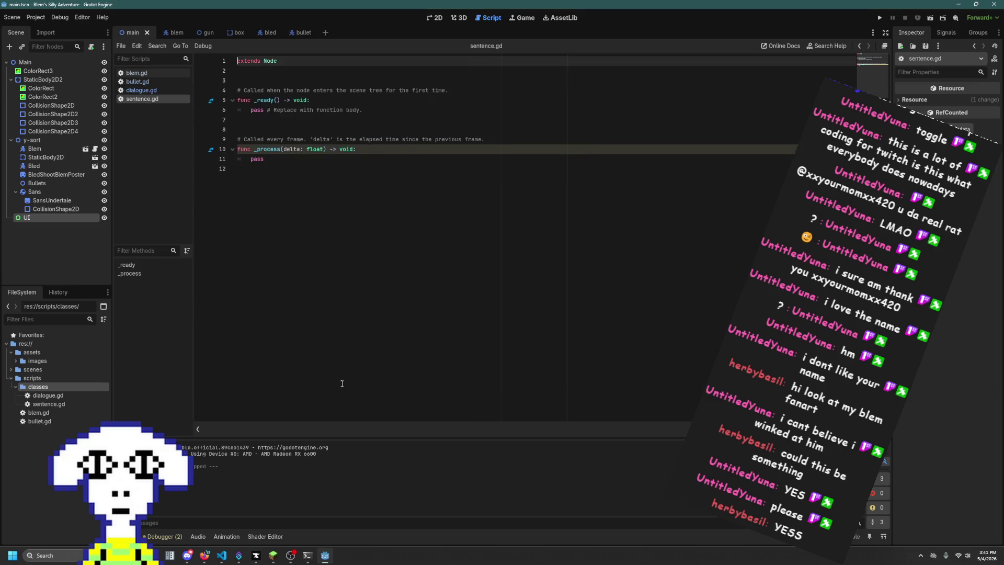
key(ctrl+a)
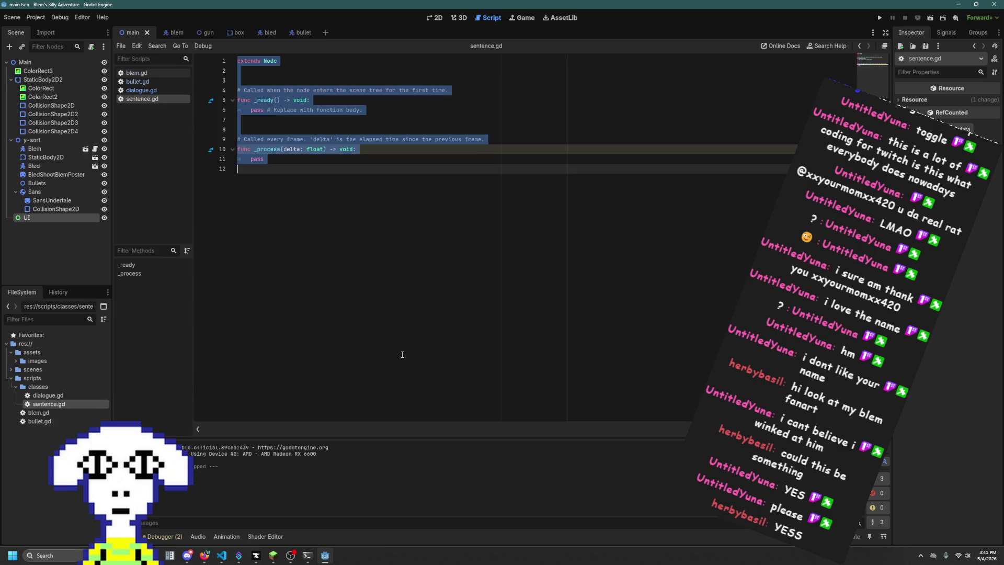
text(extends )
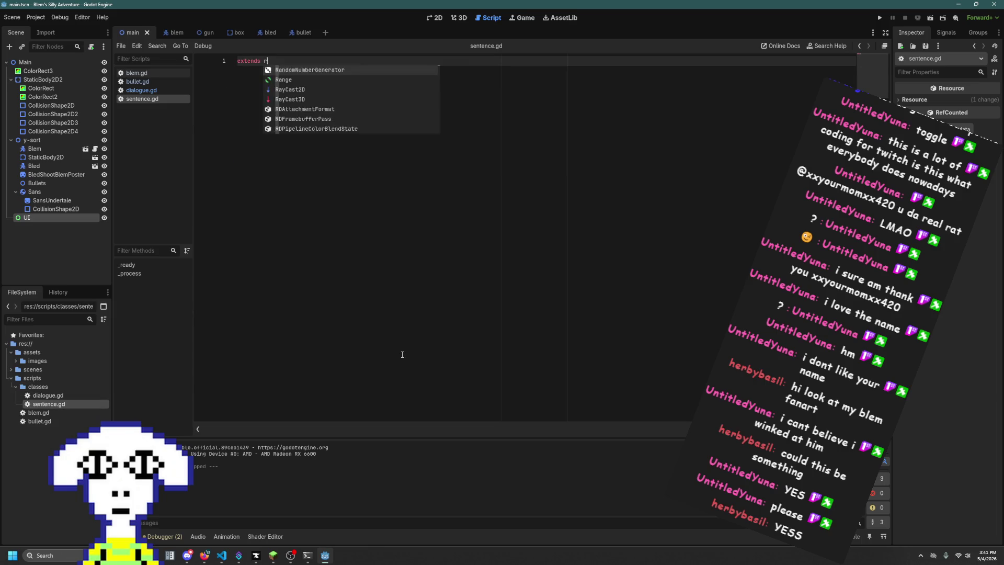
text(Resou)
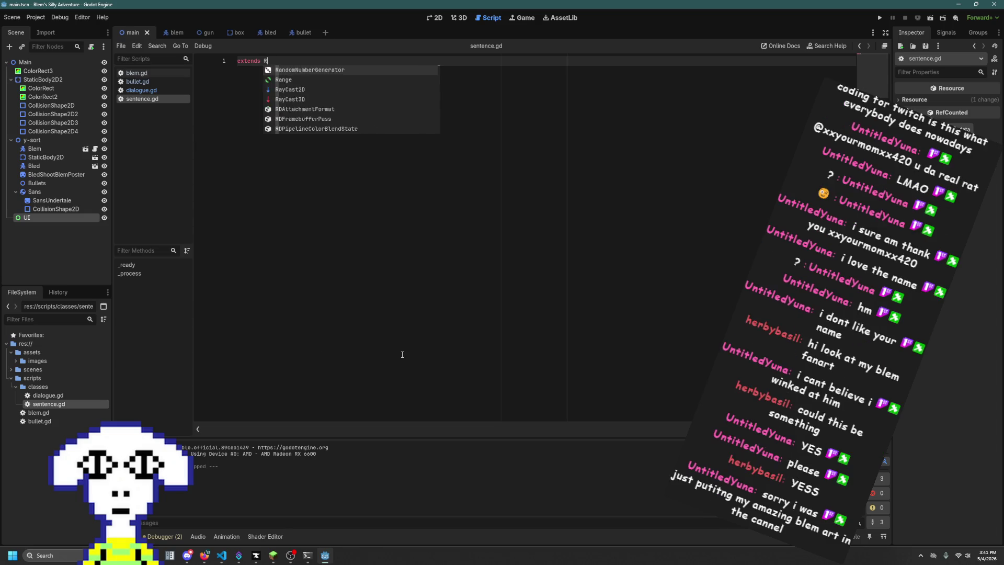
key(Return)
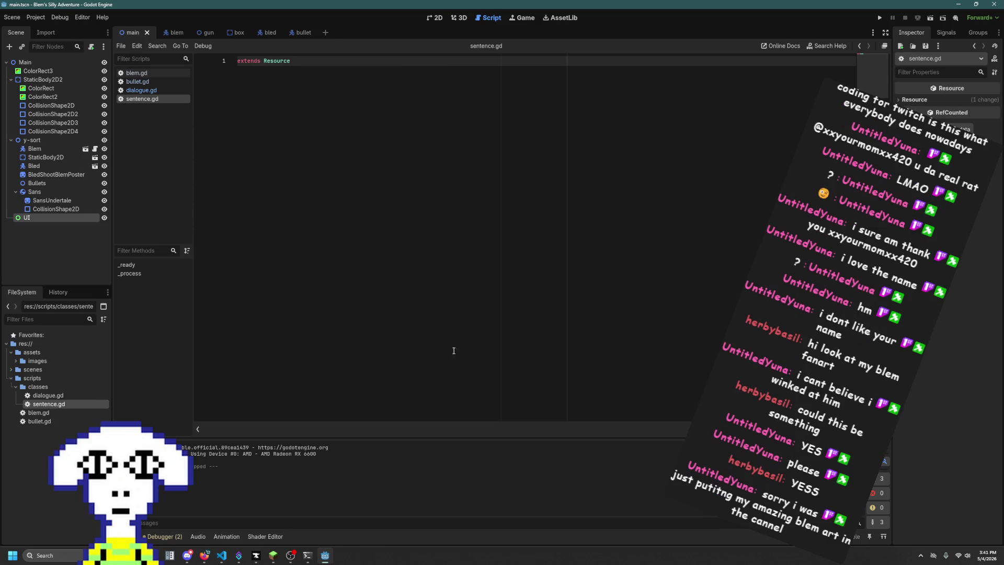
key(Return)
key(alt+Tab)
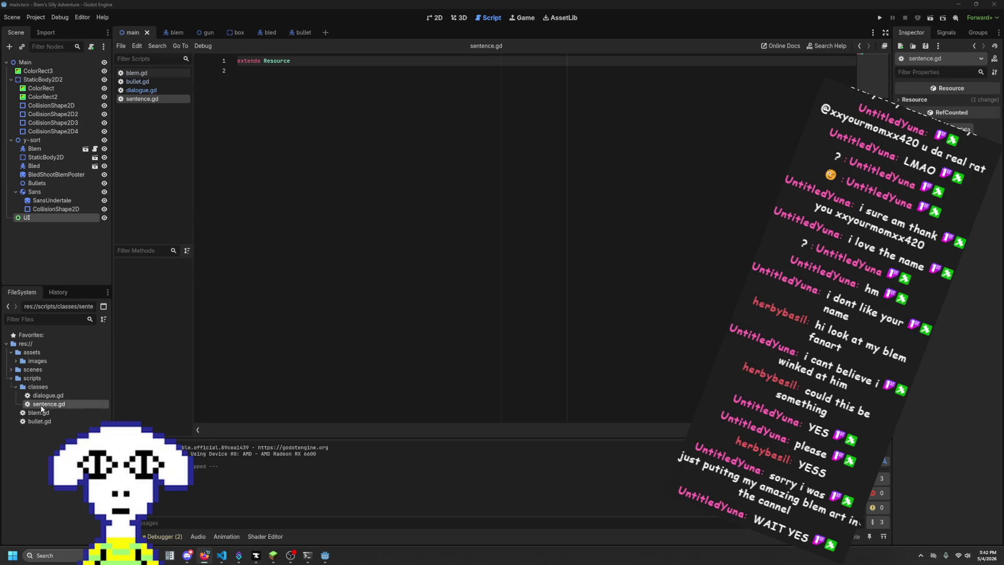
- Open the music-to-my-ears folder from D:\python programs in VS Code, replacing the stream project
click(222, 555)
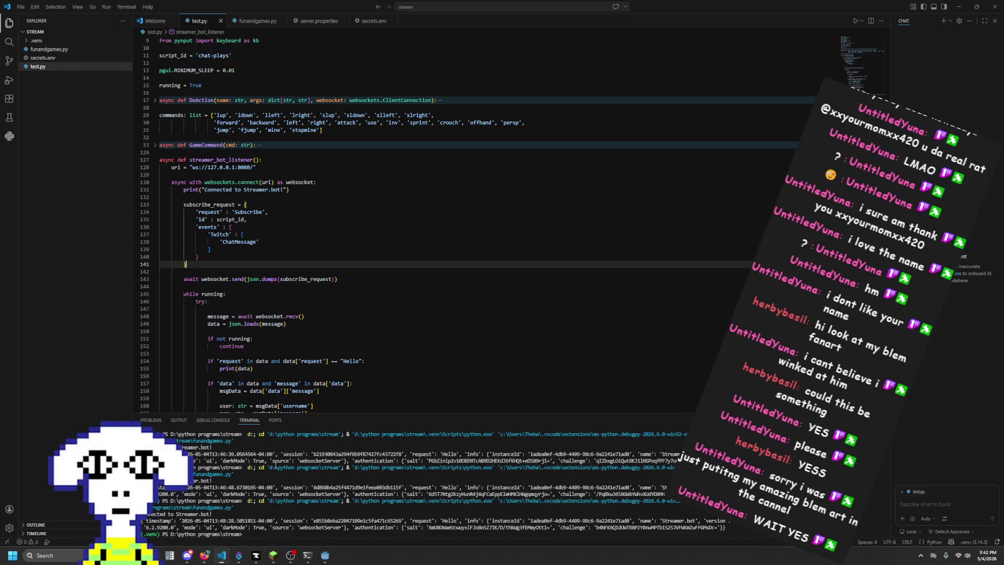
click(391, 334)
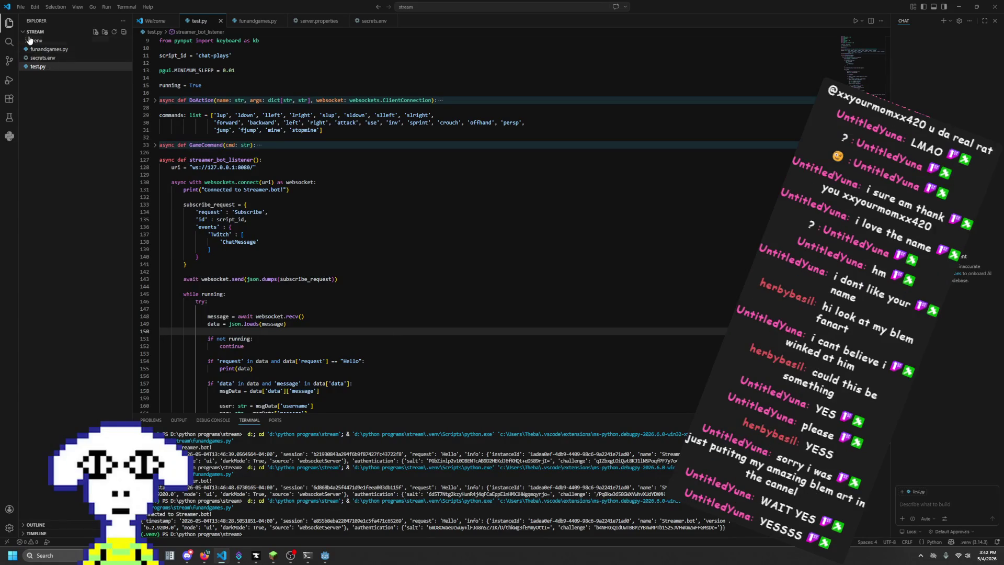
scroll(290, 202, up, 3)
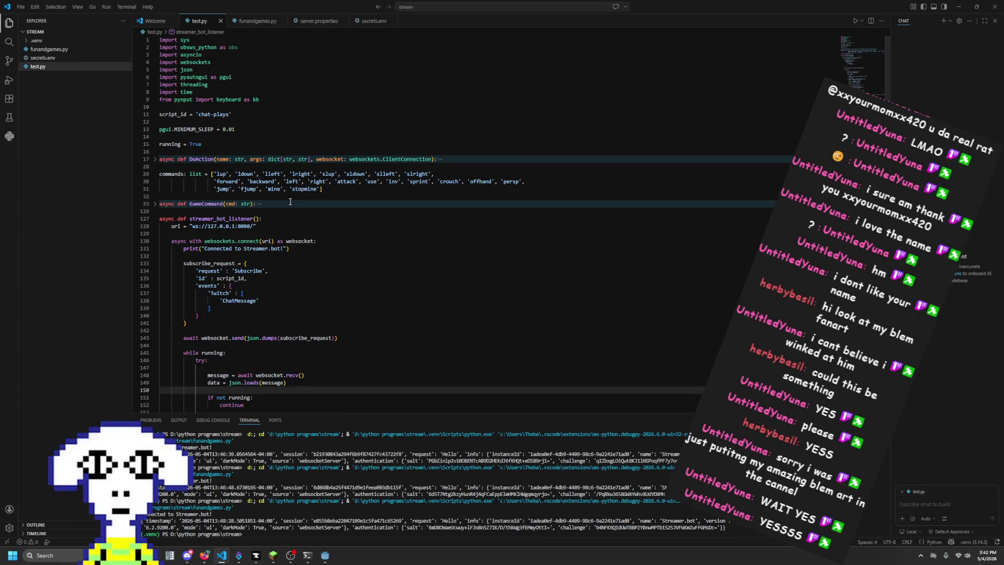
scroll(290, 202, down, 3)
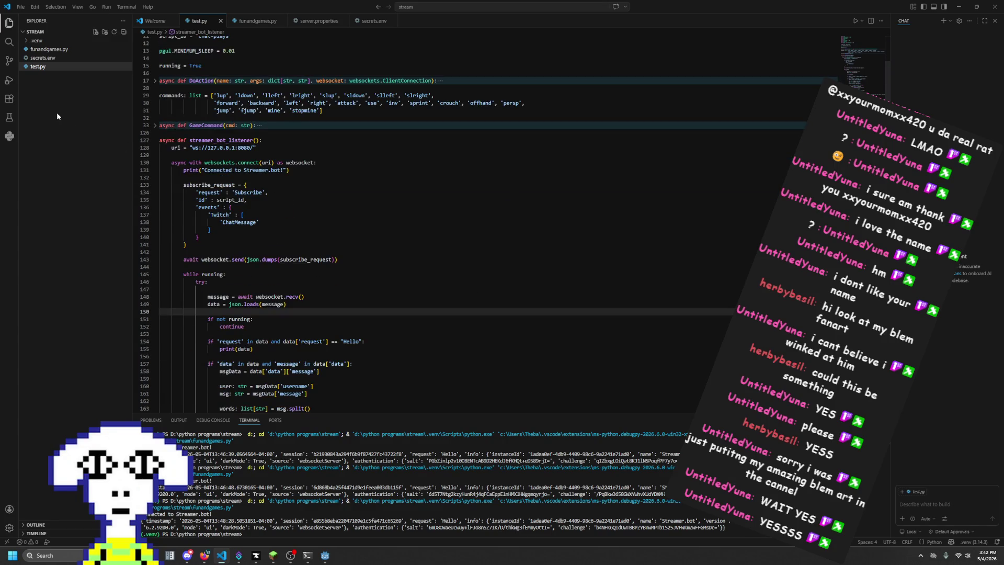
click(20, 7)
click(42, 70)
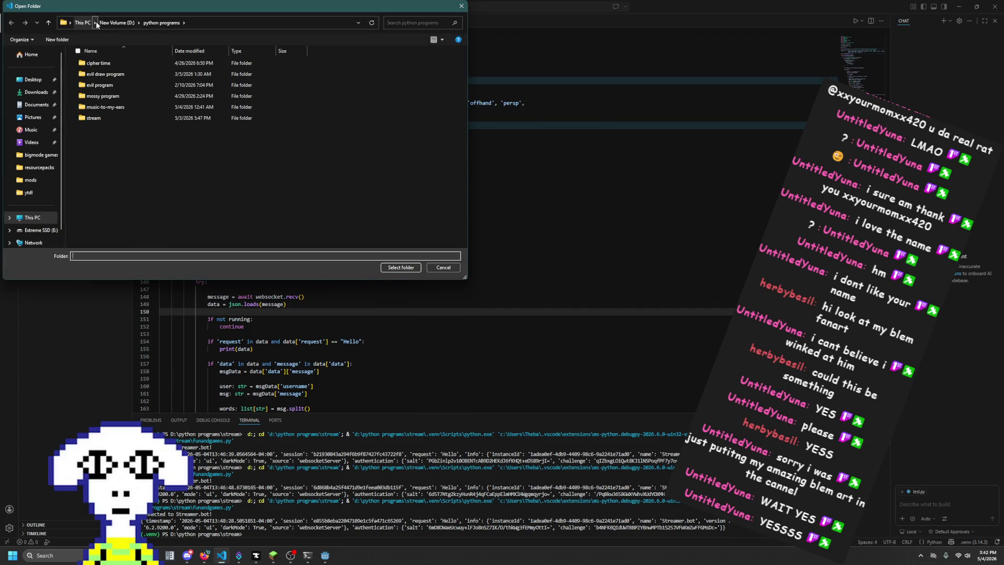
key(Escape)
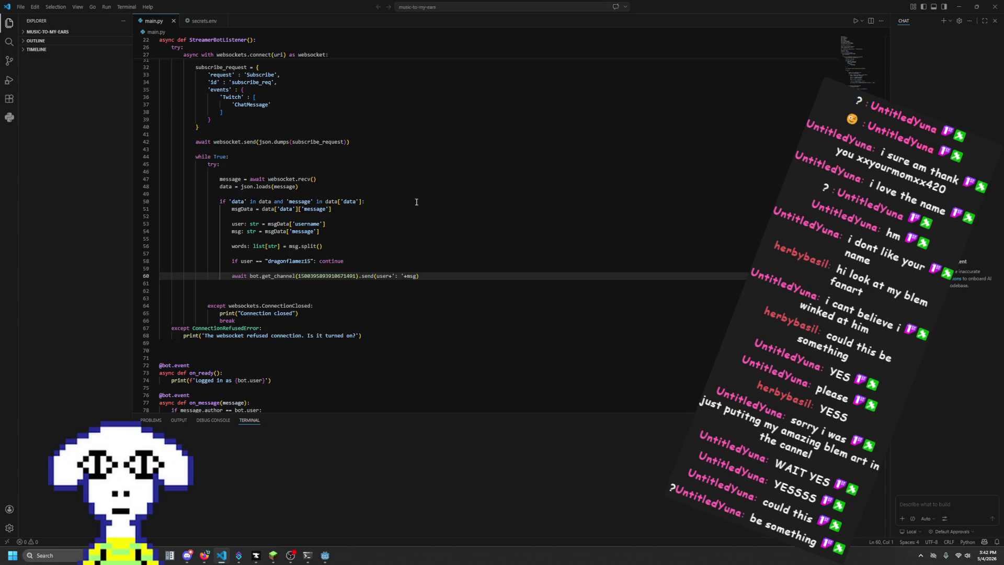
- Add a new empty file named blem-art.py to the music-to-my-ears project
scroll(412, 207, up, 7)
click(219, 129)
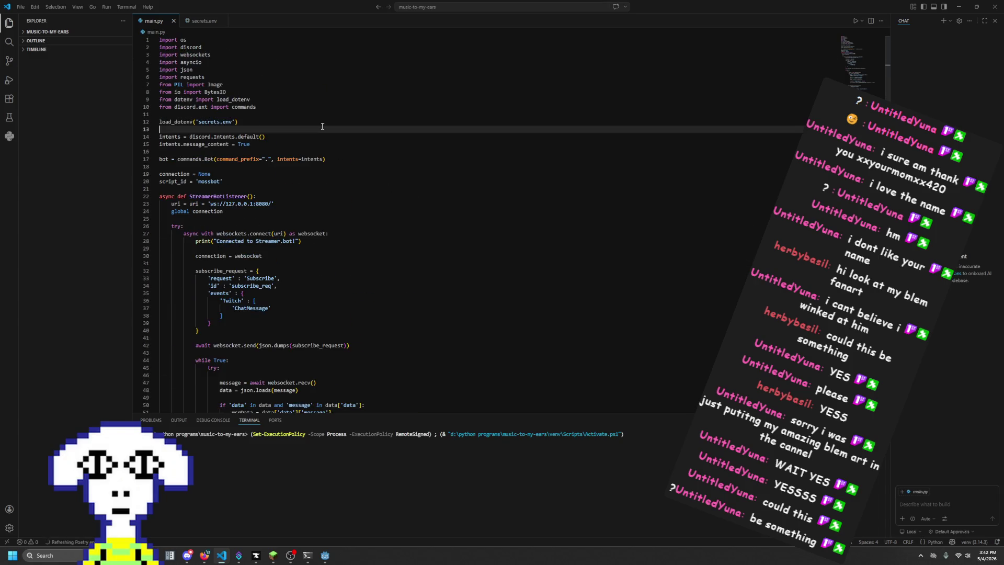
click(27, 32)
right_click(38, 69)
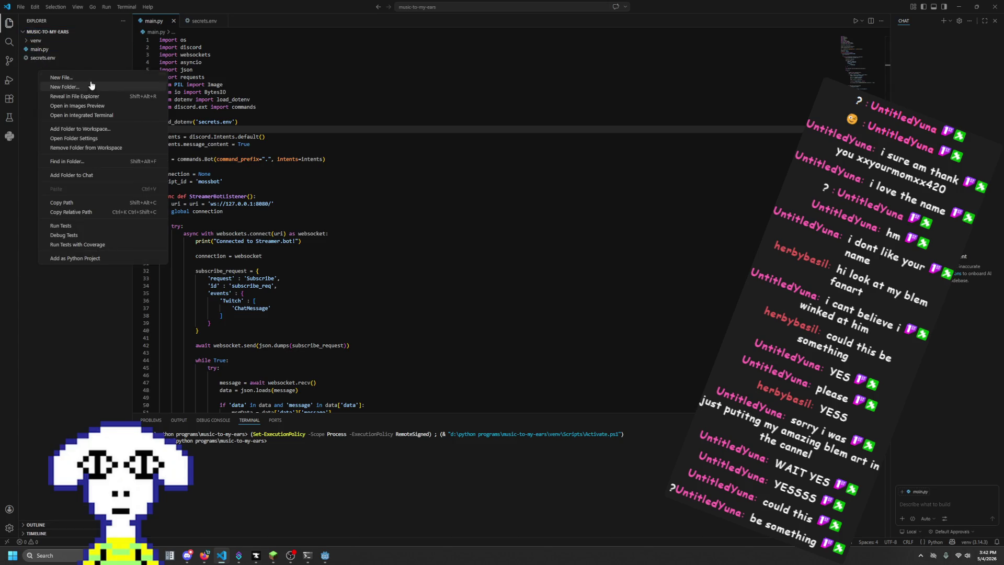
click(62, 78)
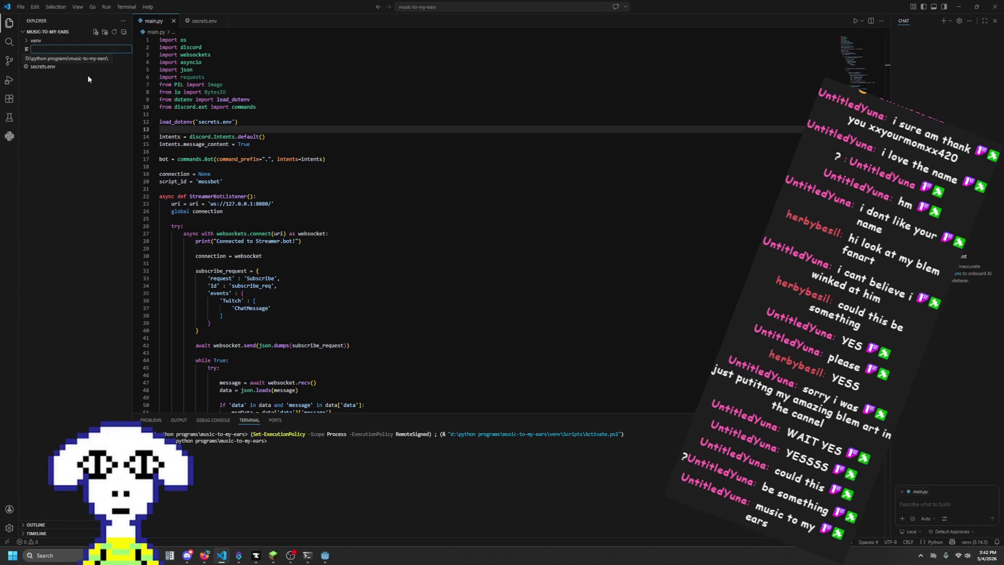
text(blem-art.)
text(py)
key(Return)
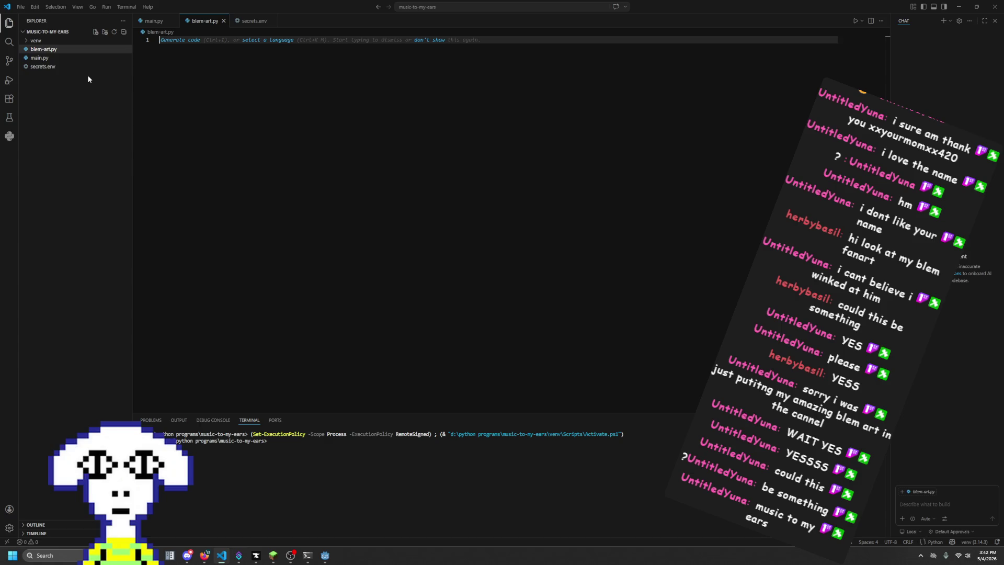
click(42, 57)
- Paste a copy of all of main.py's code into blem-art.py
key(ctrl+a)
key(ctrl+c)
click(66, 50)
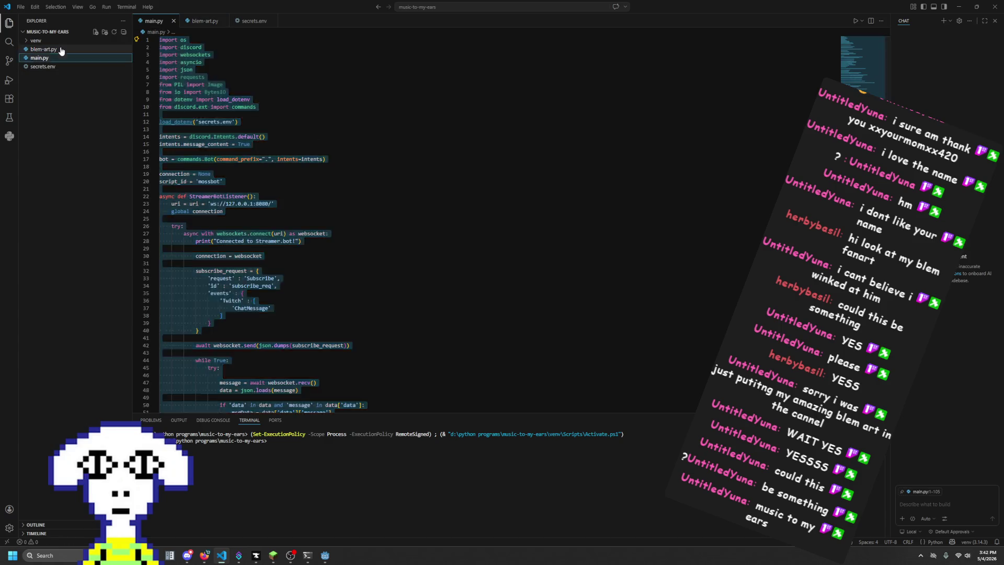
key(ctrl+v)
scroll(322, 267, up, 5)
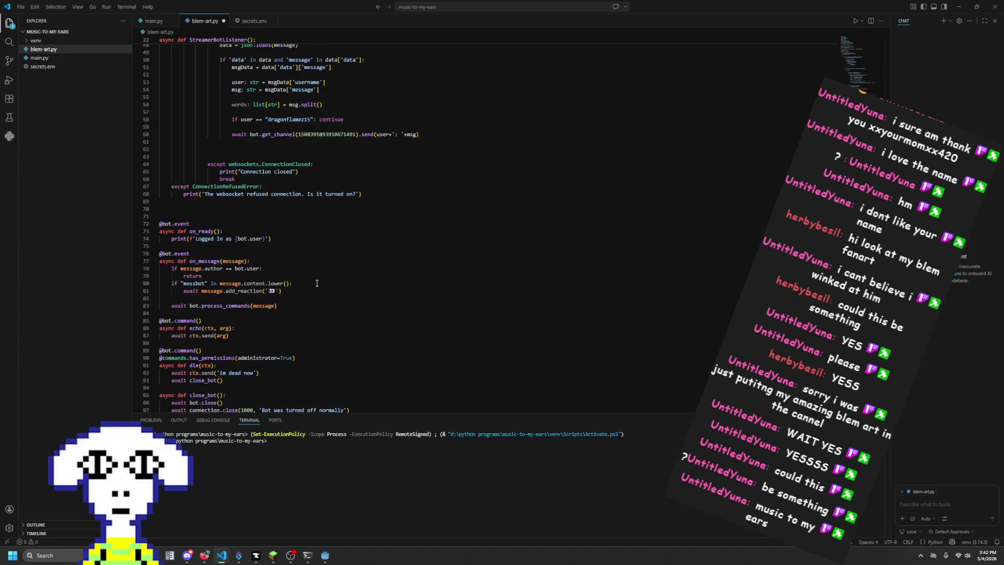
mouse_move(362, 265)
mouse_down()
mouse_move(448, 251)
mouse_move(441, 234)
mouse_move(392, 210)
mouse_move(394, 247)
mouse_up()
scroll(448, 251, up, 3)
scroll(403, 213, up, 5)
click(393, 246)
scroll(392, 247, down, 5)
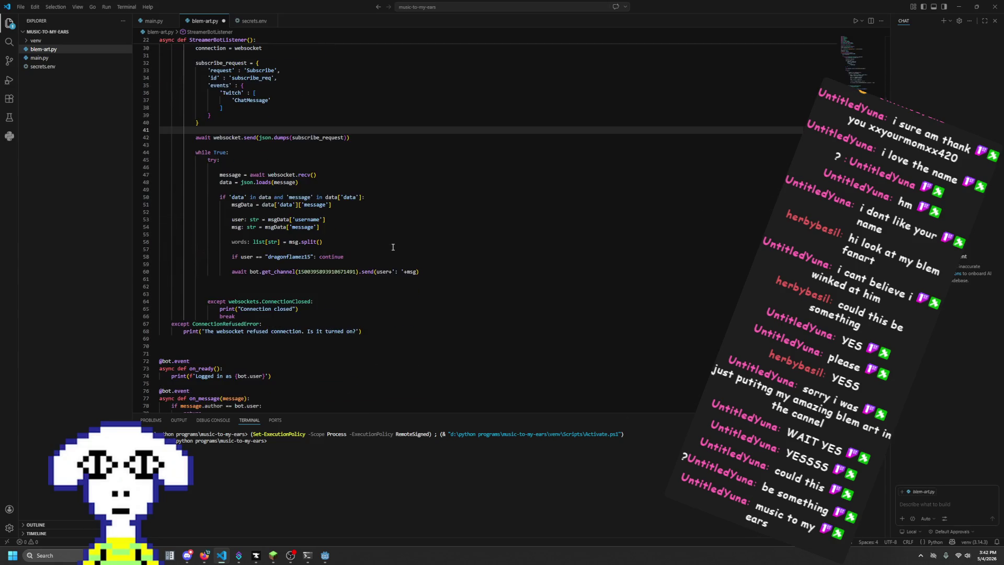
- Return to main.py and review its code around lines 41–68
click(74, 67)
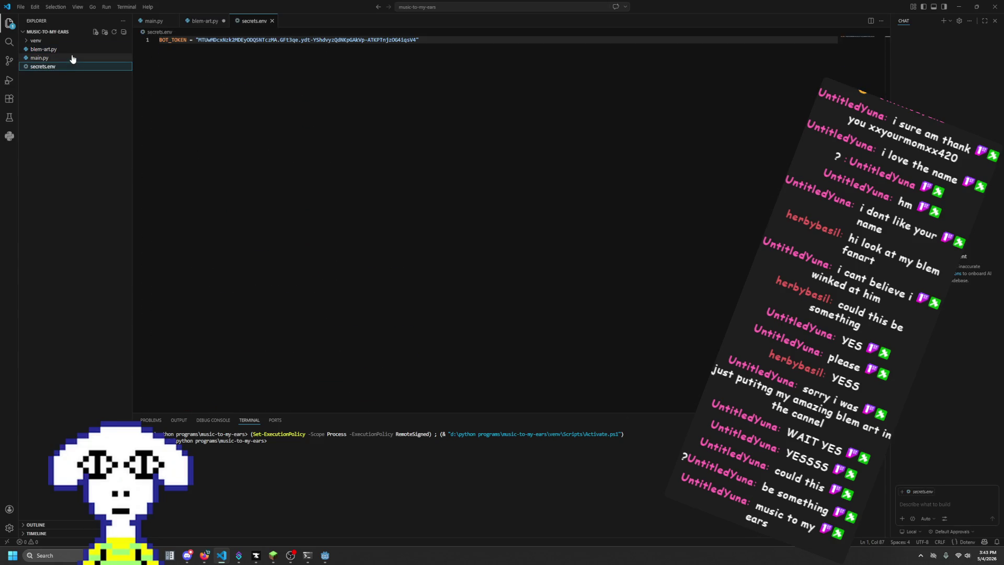
click(73, 59)
click(269, 99)
scroll(331, 209, down, 5)
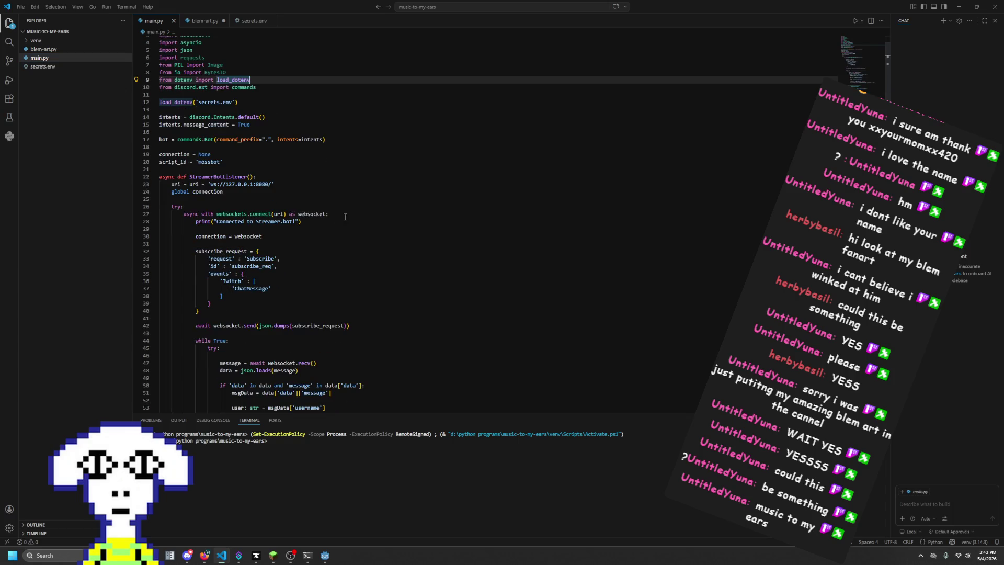
scroll(331, 209, down, 3)
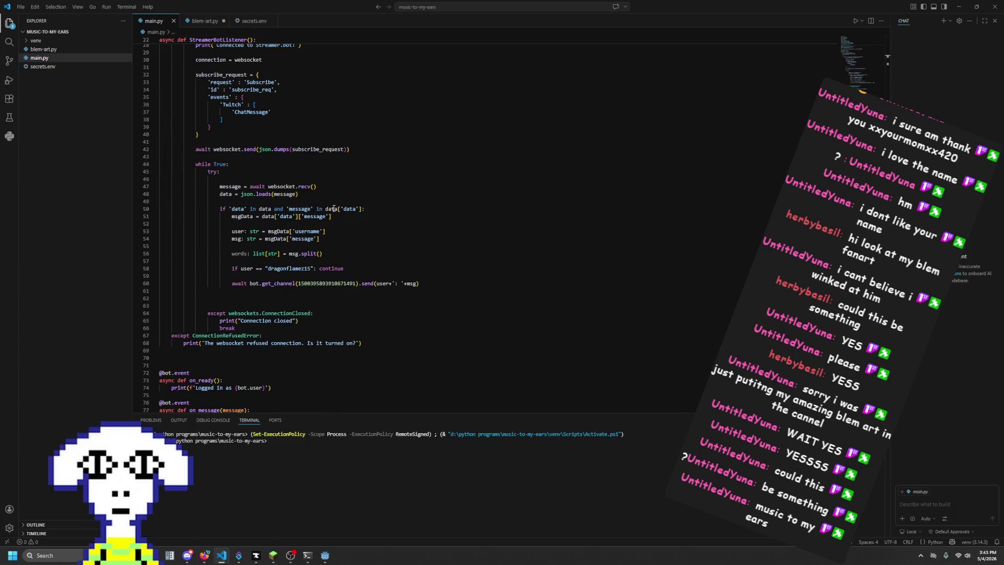
click(432, 284)
click(397, 342)
scroll(398, 340, up, 2)
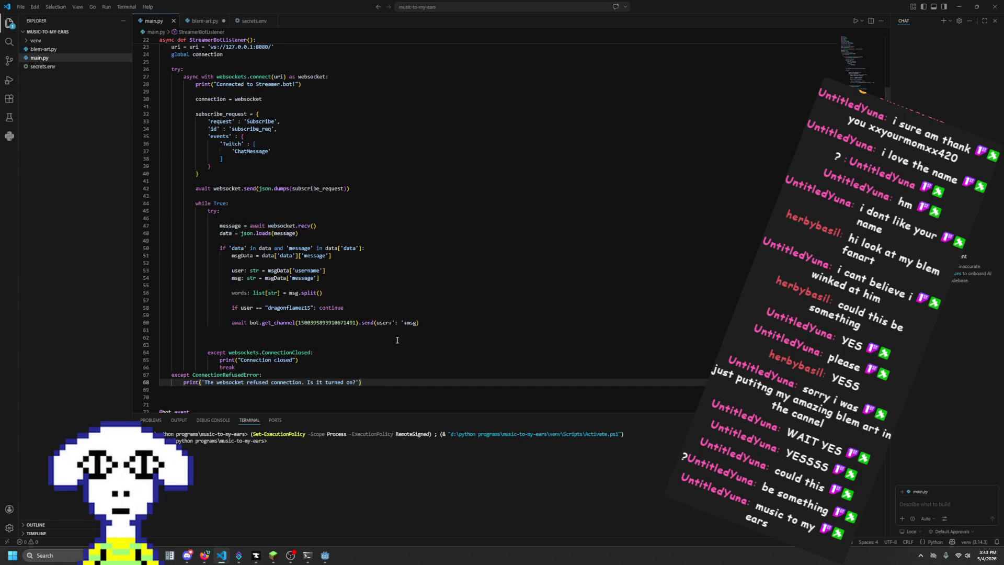
mouse_move(362, 382)
mouse_down()
mouse_move(167, 279)
mouse_move(168, 268)
mouse_up()
click(167, 268)
scroll(356, 261, down, 3)
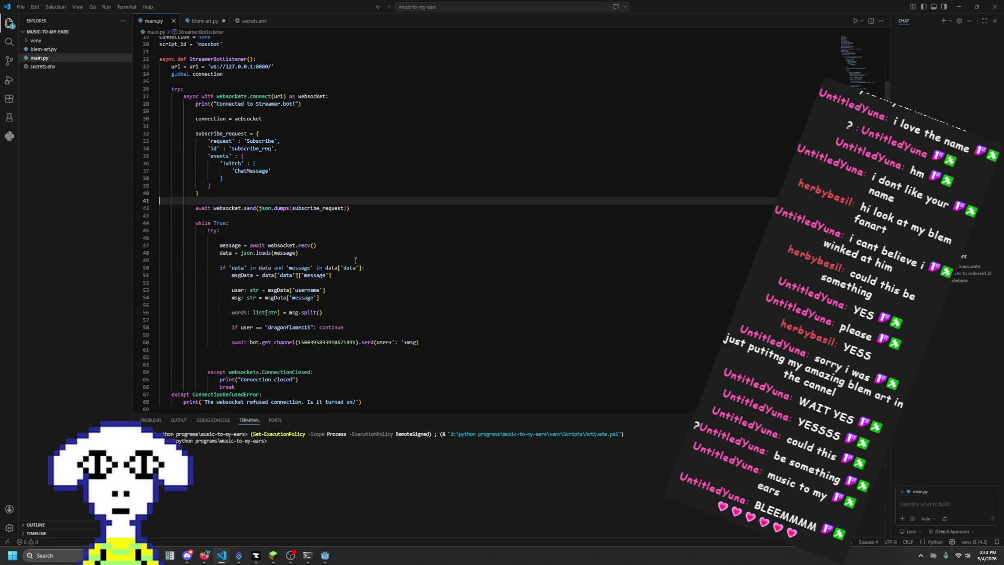
scroll(355, 261, up, 1)
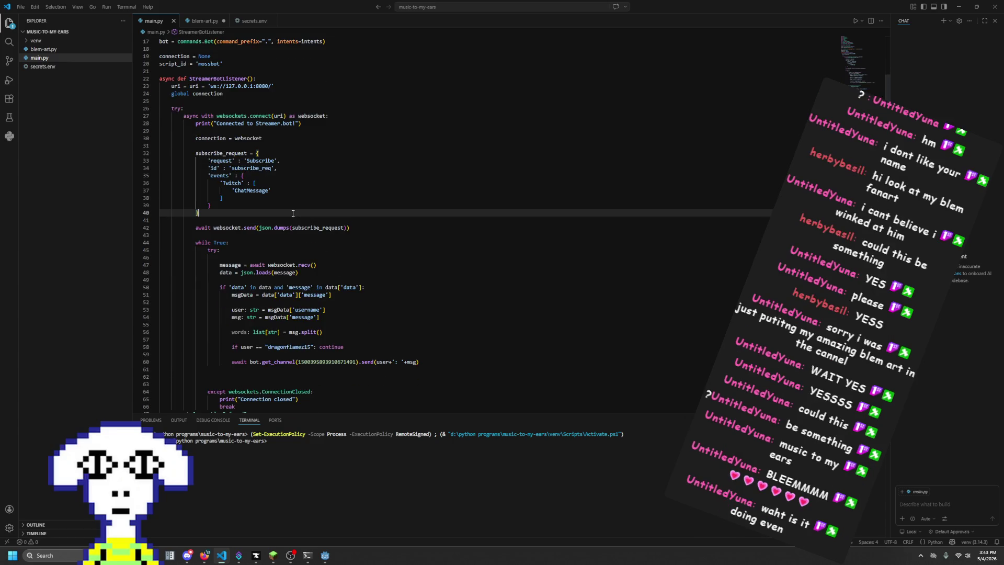
drag(293, 213, 197, 157)
click(197, 154)
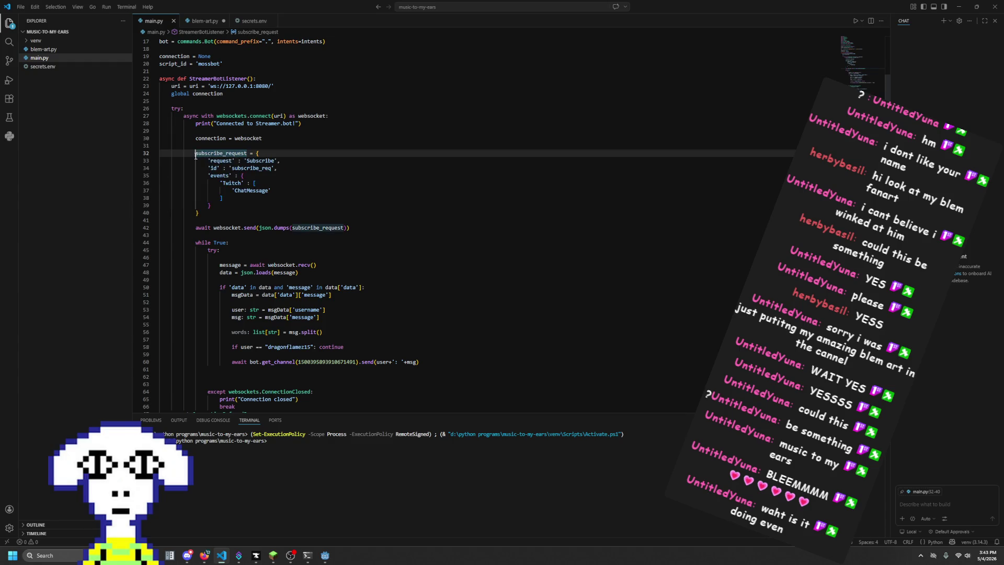
click(196, 161)
click(196, 168)
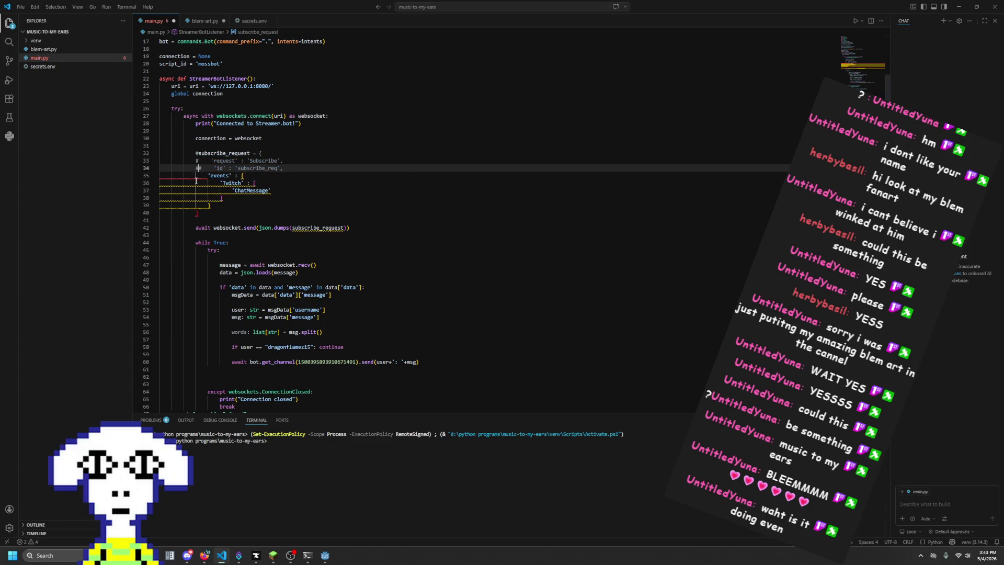
text(#)
click(196, 175)
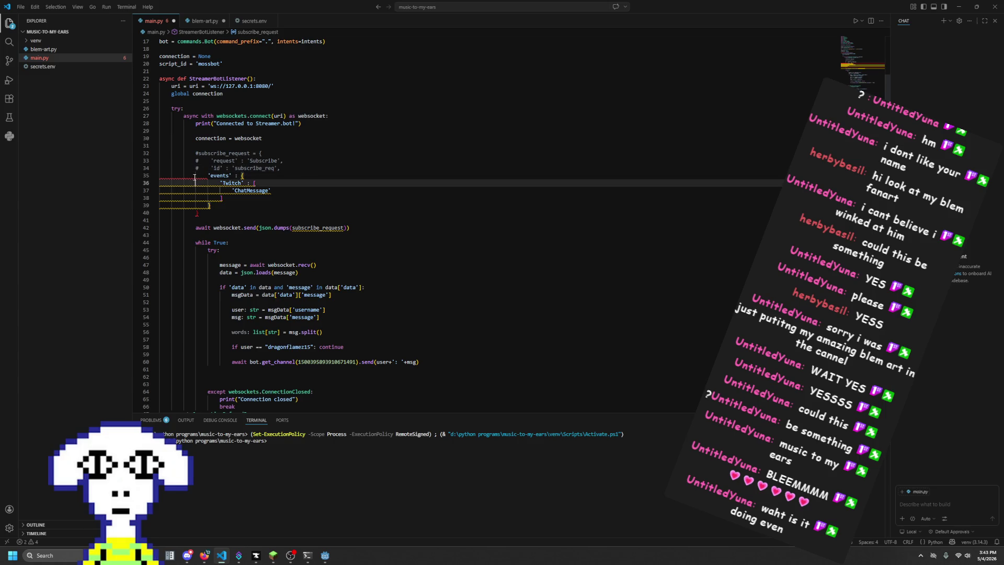
text(#)
click(196, 183)
text(#)
click(196, 191)
text(#)
click(196, 198)
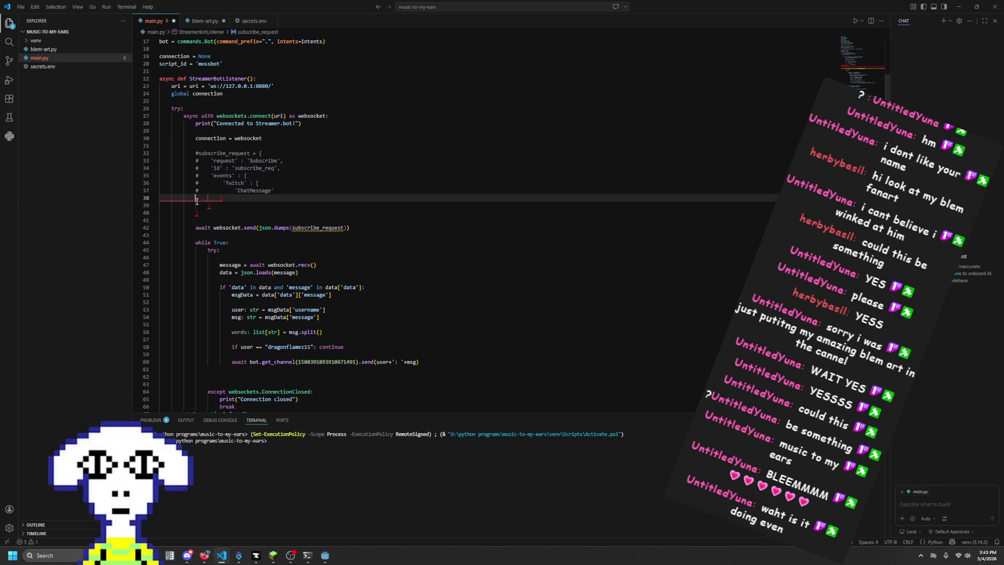
text(#)
click(196, 206)
text(#)
click(196, 213)
text(#)
scroll(265, 239, down, 1)
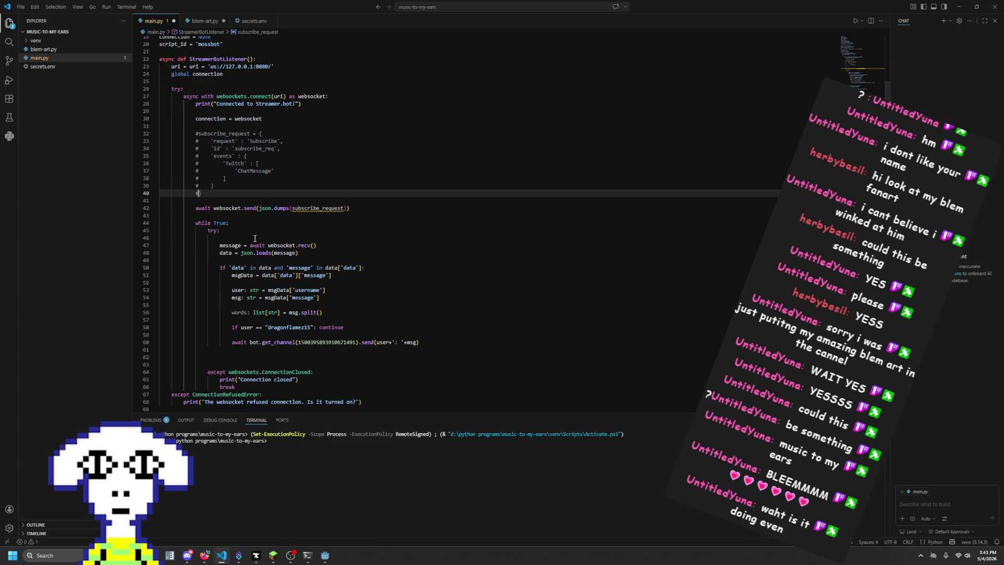
key(ctrl+z)
key(ctrl+z)
key(ctrl+z)
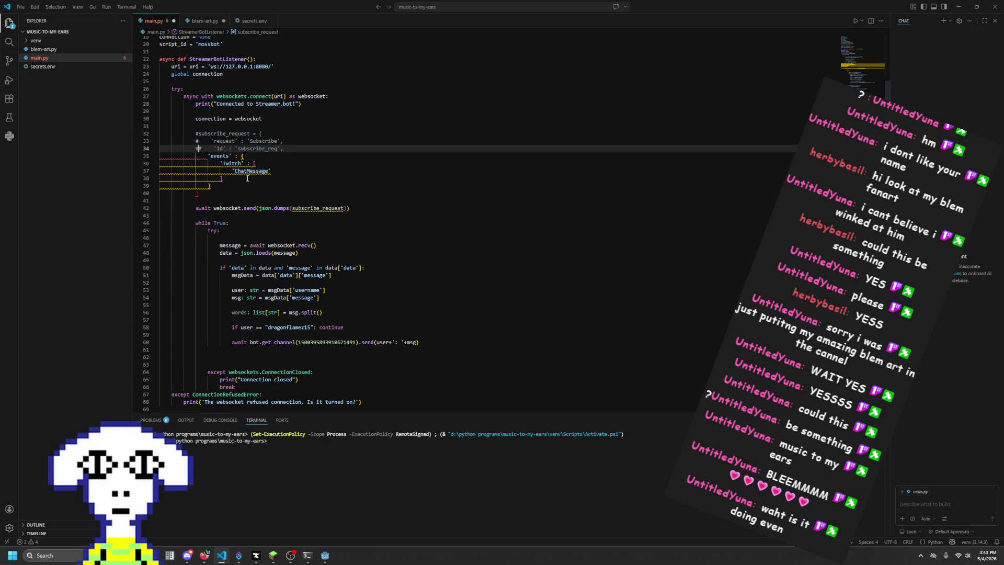
click(208, 127)
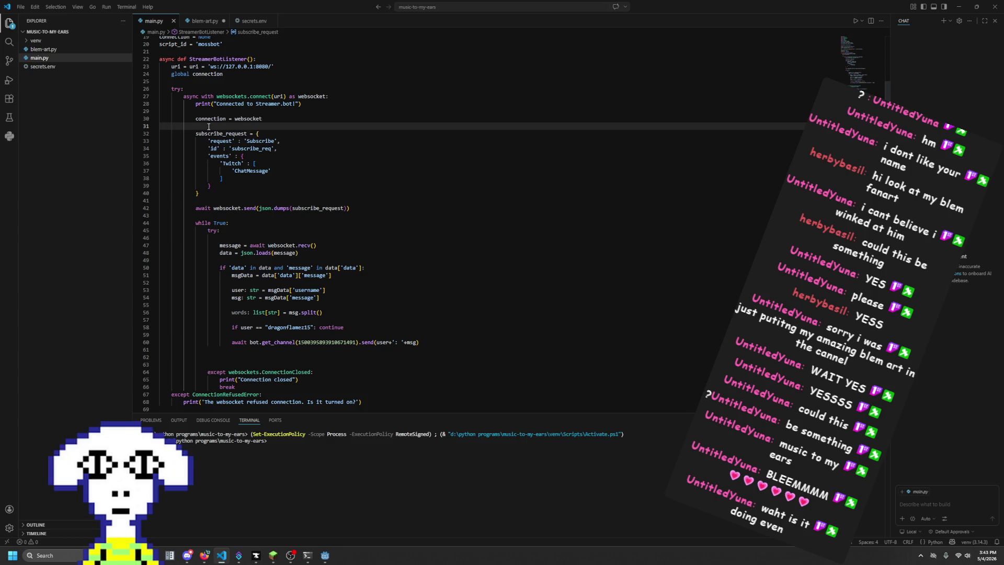
text(###)
click(273, 194)
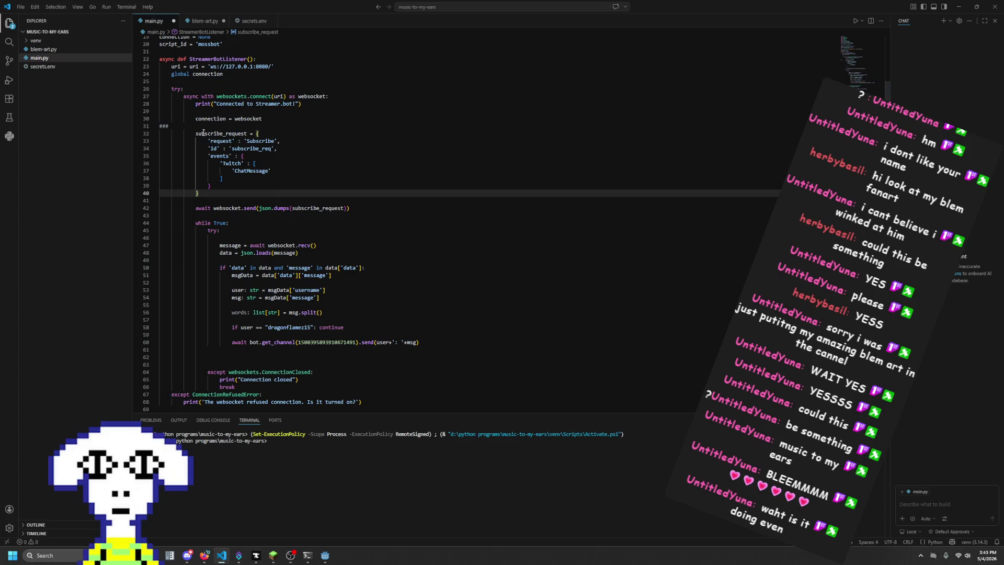
click(180, 127)
key(BackSpace)
key(BackSpace)
key(BackSpace)
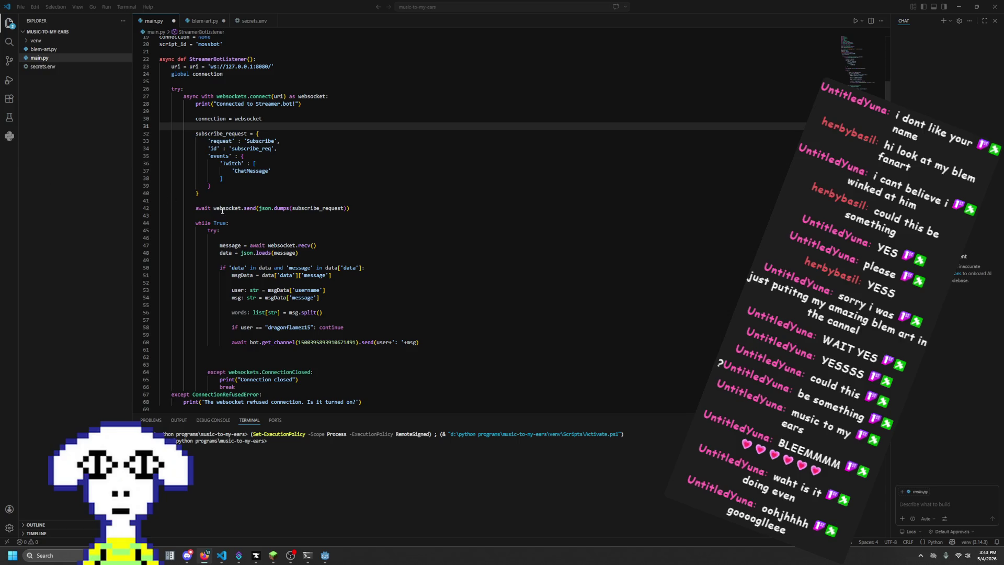
- Comment out the subscribe_request block in main.py, lines 32–42
click(254, 128)
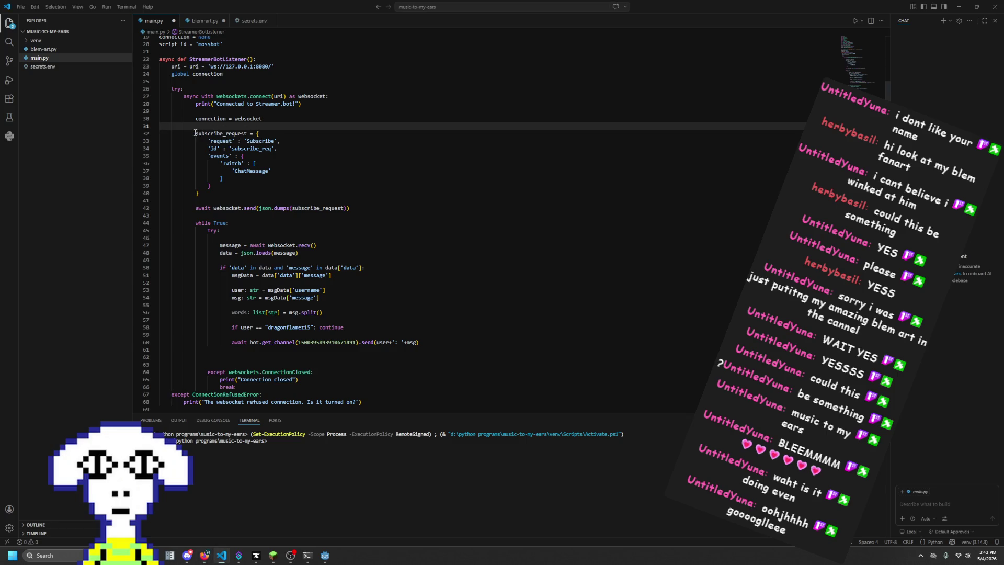
drag(195, 133, 220, 192)
key(ctrl+slash)
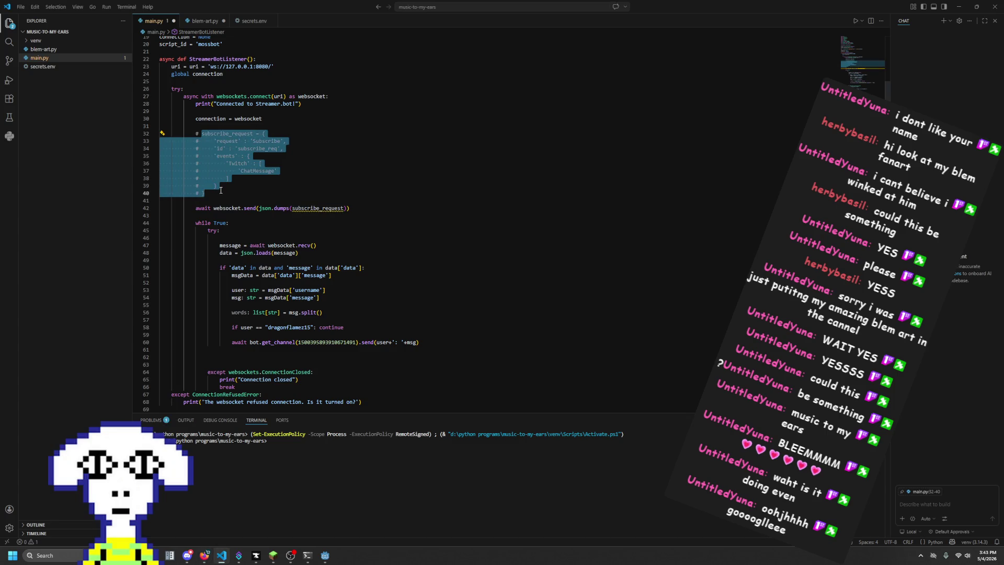
key(ctrl+slash)
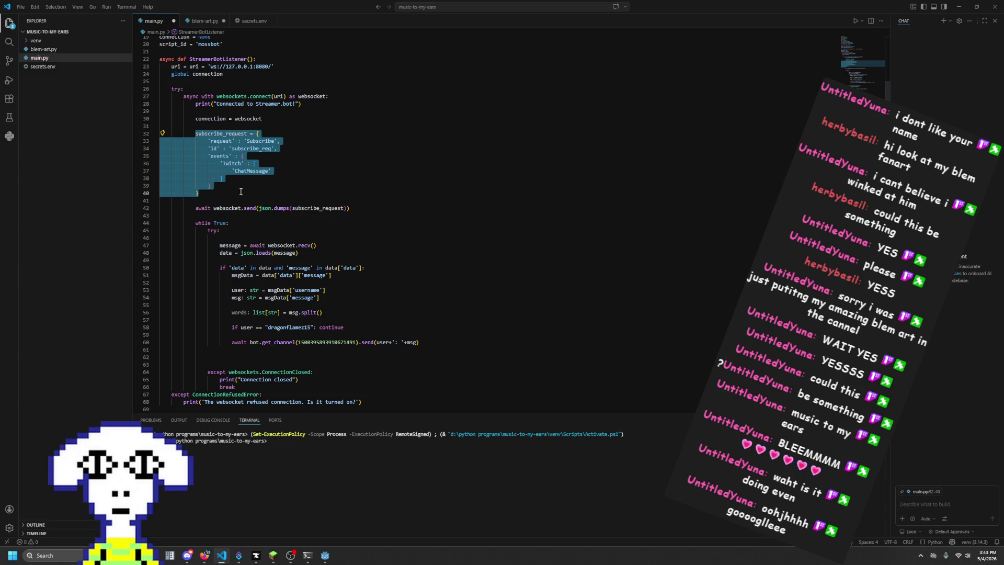
key(ctrl+slash)
key(ctrl+slash)
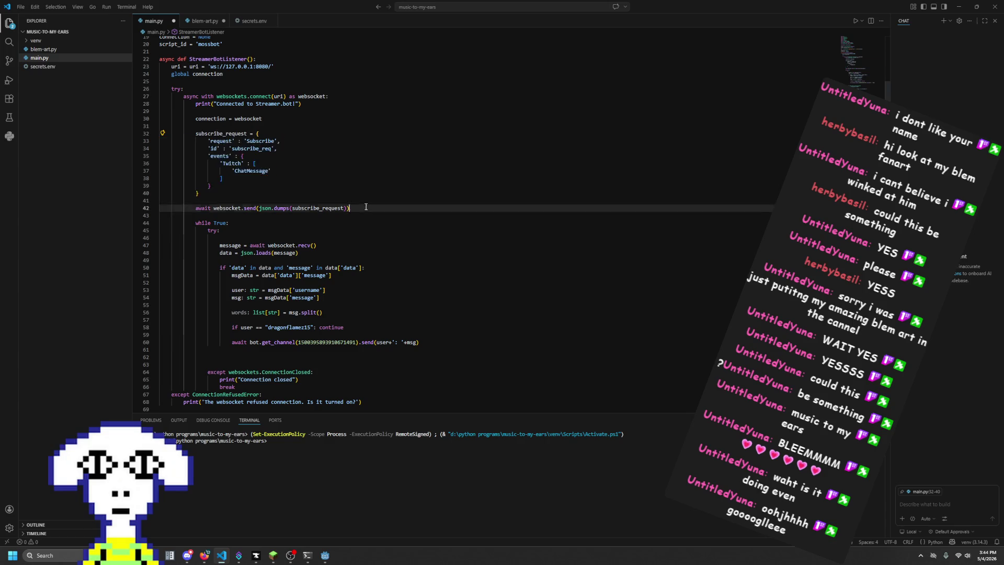
drag(355, 209, 196, 134)
key(ctrl+slash)
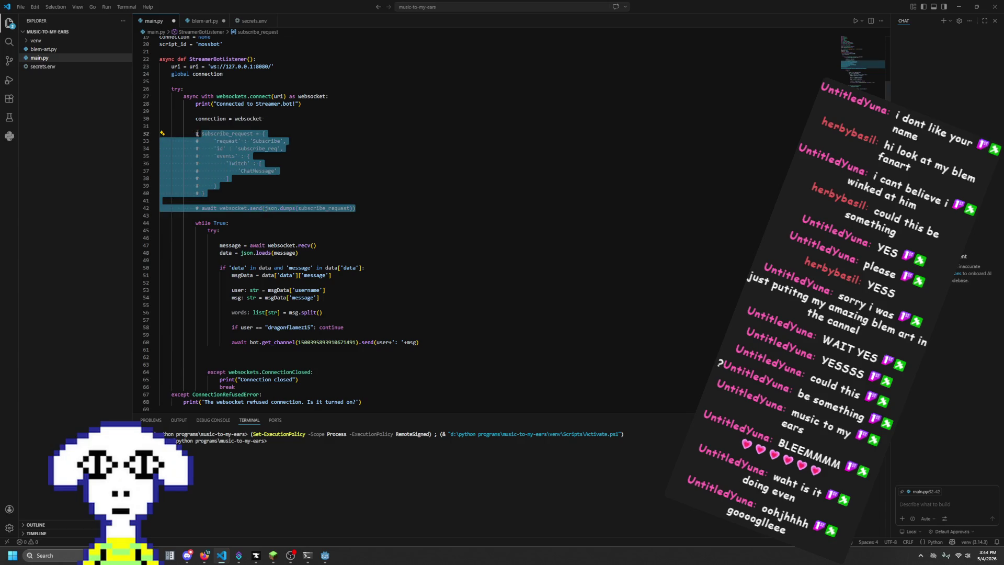
- Comment out the message-handling lines 50–60, then undo the comment changes
scroll(209, 183, down, 3)
click(245, 164)
drag(218, 207, 440, 282)
key(ctrl+slash)
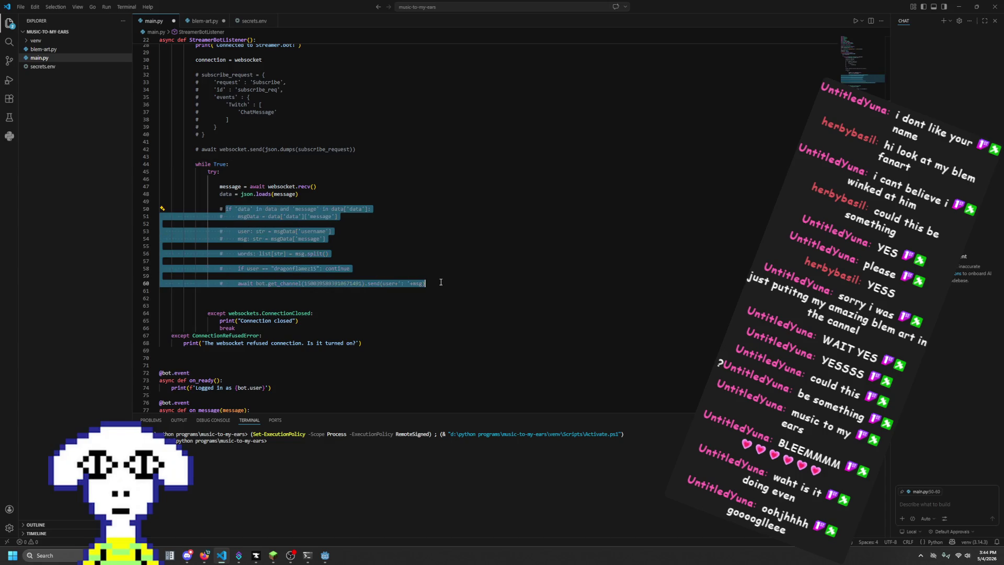
click(437, 282)
scroll(437, 279, up, 4)
key(ctrl+z)
key(ctrl+z)
key(ctrl+z)
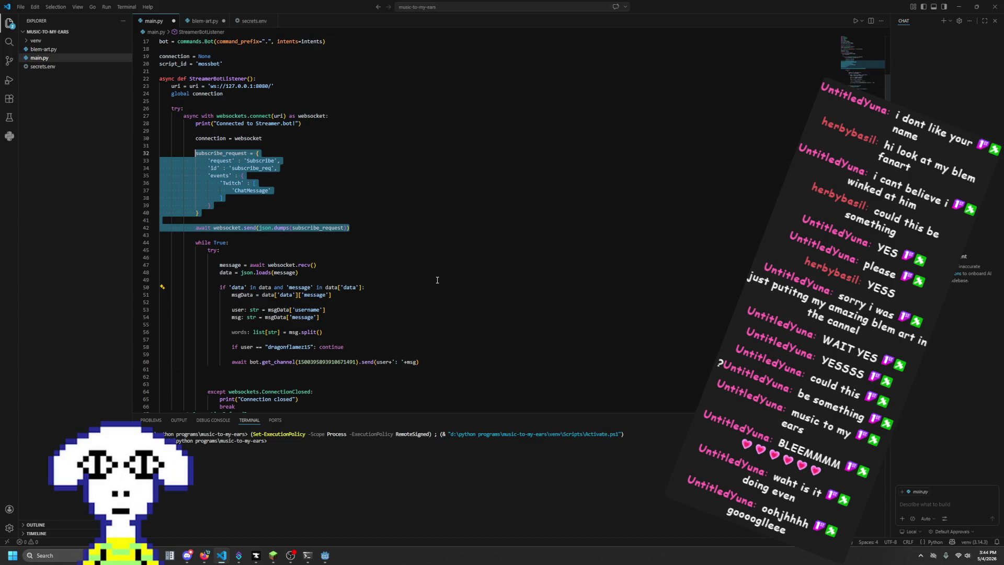
- Prefix the asyncio.create_task(StreamerBotListener()) line in main() with # to disable it
scroll(395, 227, down, 10)
scroll(395, 227, down, 4)
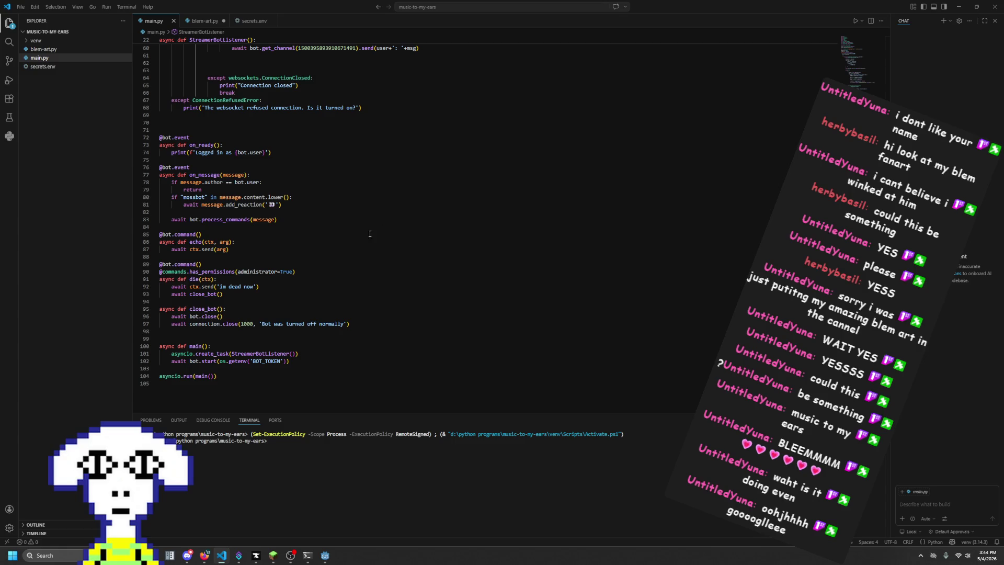
scroll(280, 251, down, 1)
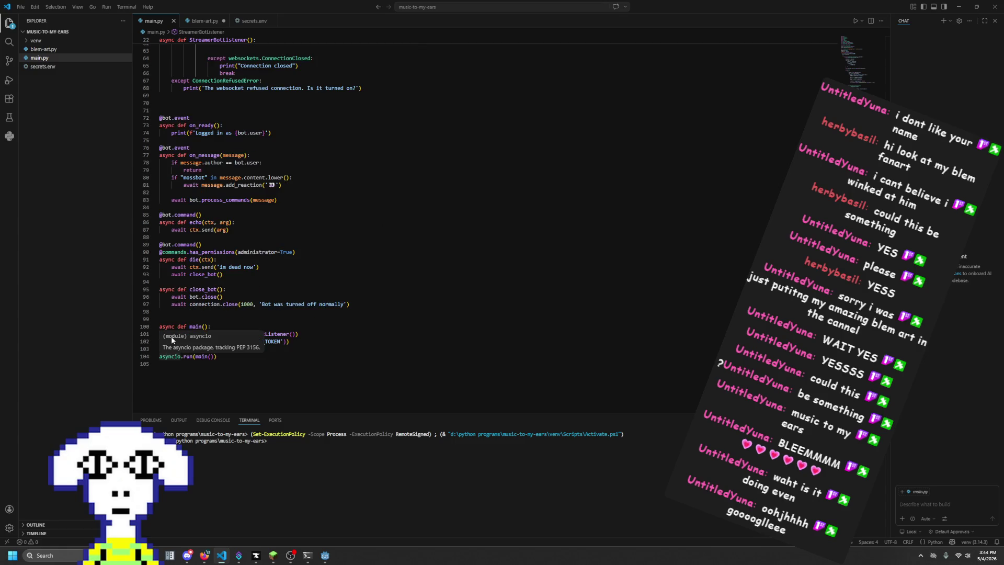
click(204, 303)
click(172, 333)
text(#)
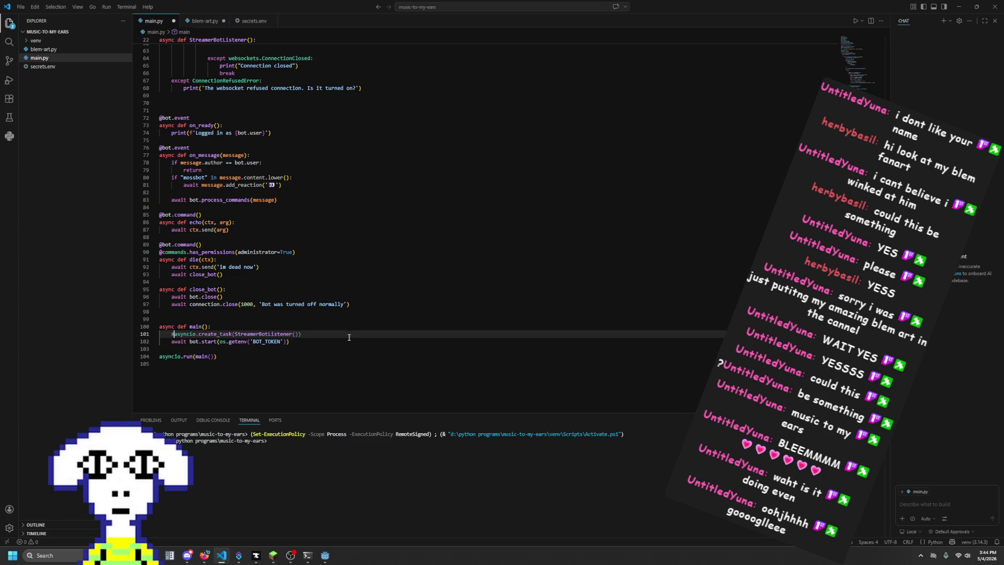
scroll(351, 336, up, 1)
scroll(351, 336, up, 20)
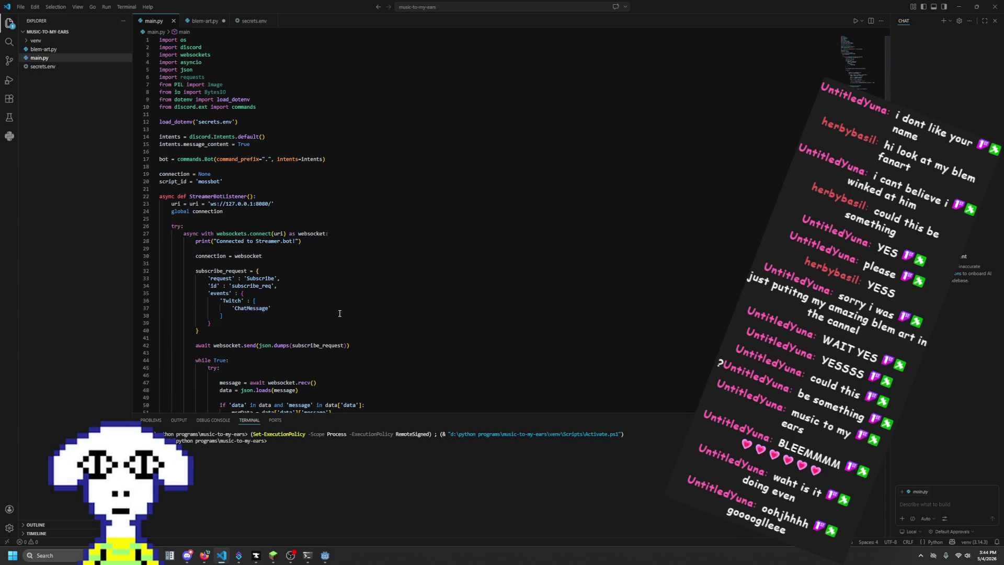
click(296, 102)
click(299, 105)
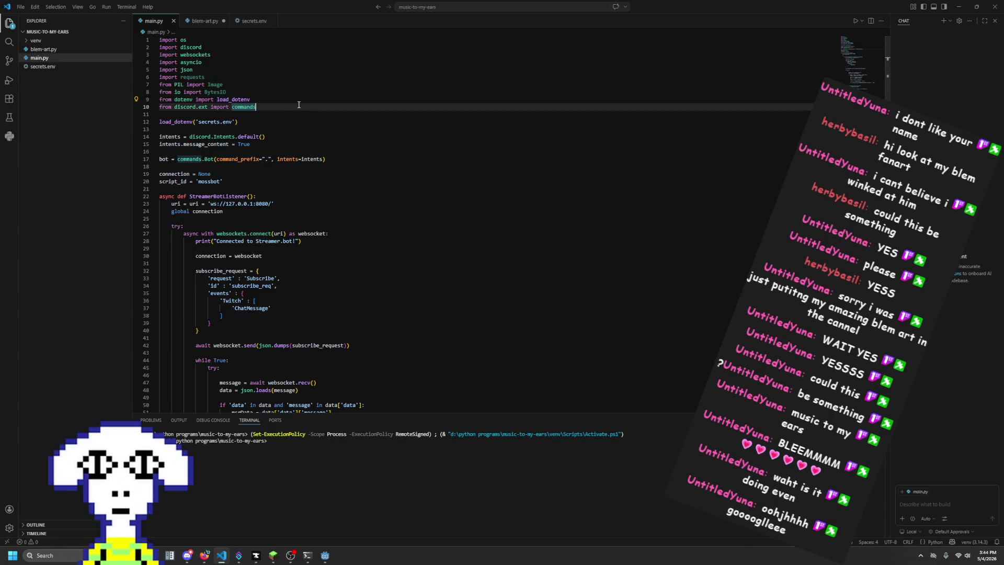
click(74, 58)
- Run pip install obsws-py, which fails, then install obsws-python in the terminal
click(378, 470)
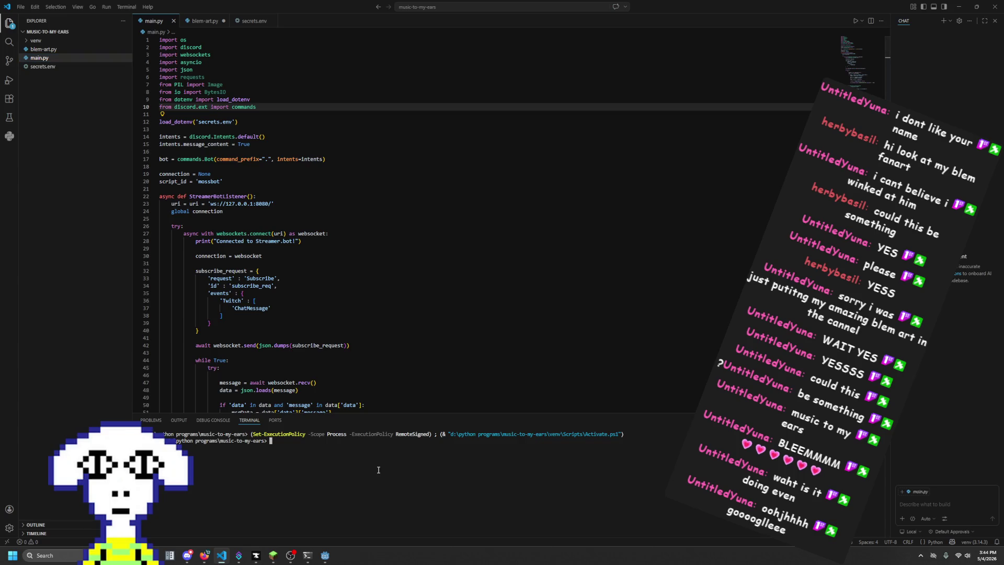
text(pip install )
text(obsws-)
text(py)
key(Return)
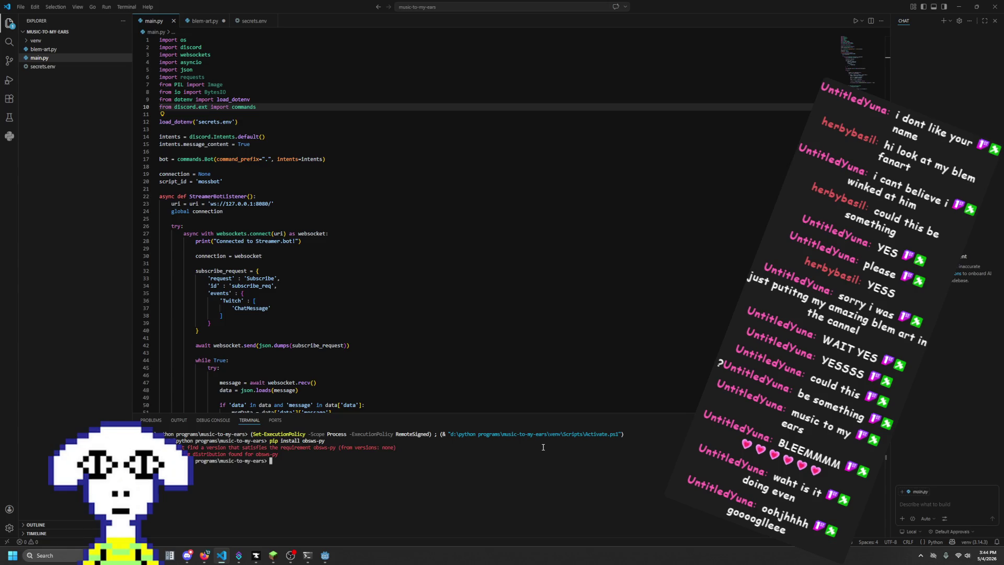
click(204, 556)
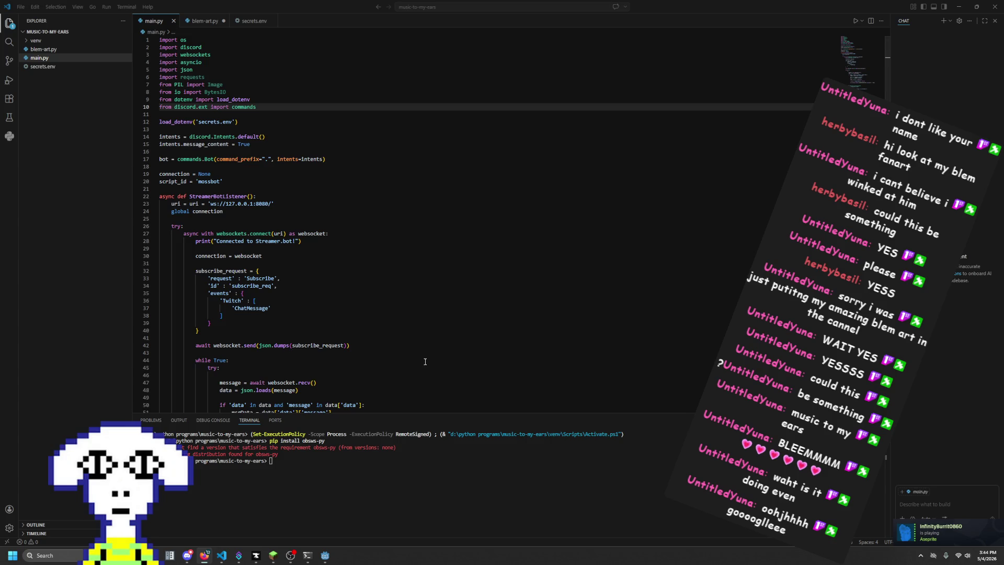
text(pip install o)
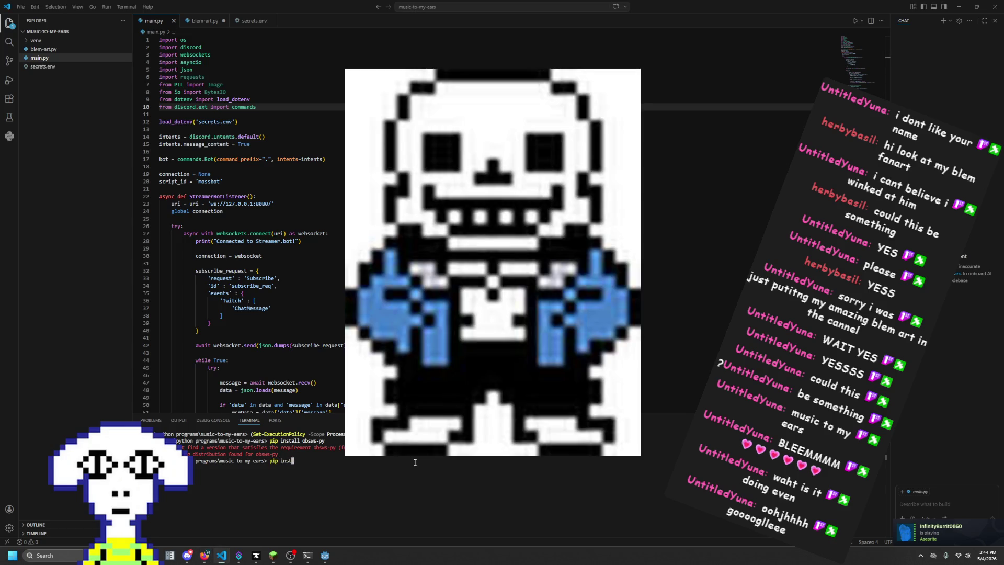
text(bsws-python)
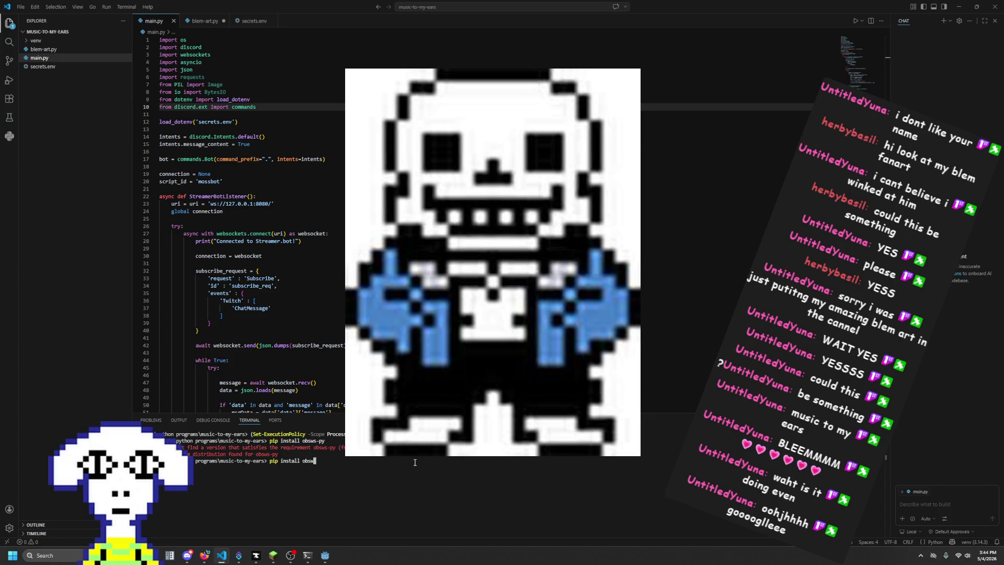
key(Return)
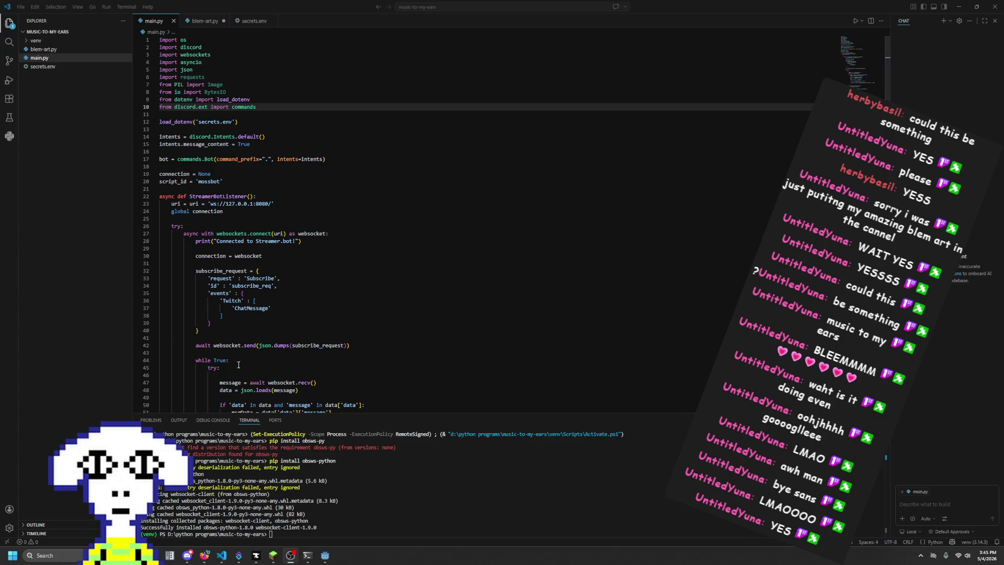
- Add 'import obsws_python' below the requests import and save main.py
click(341, 495)
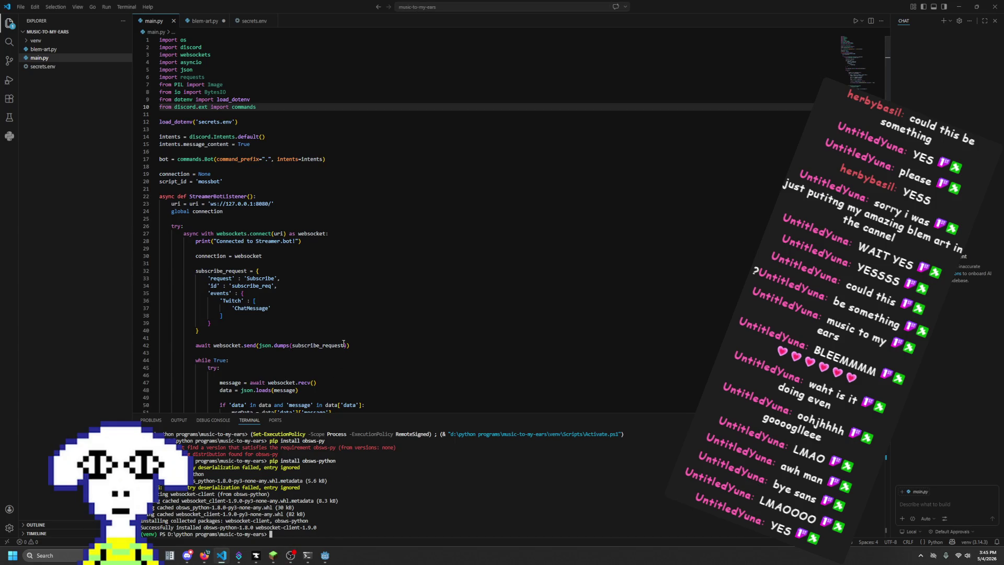
scroll(338, 338, down, 2)
scroll(340, 333, up, 2)
click(277, 92)
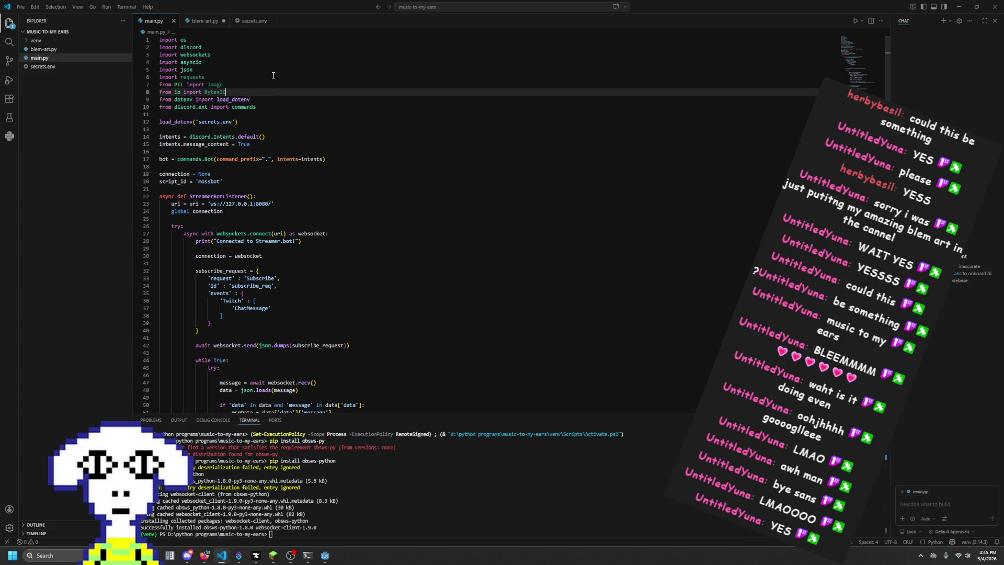
click(272, 77)
key(Return)
text(import obsws_python)
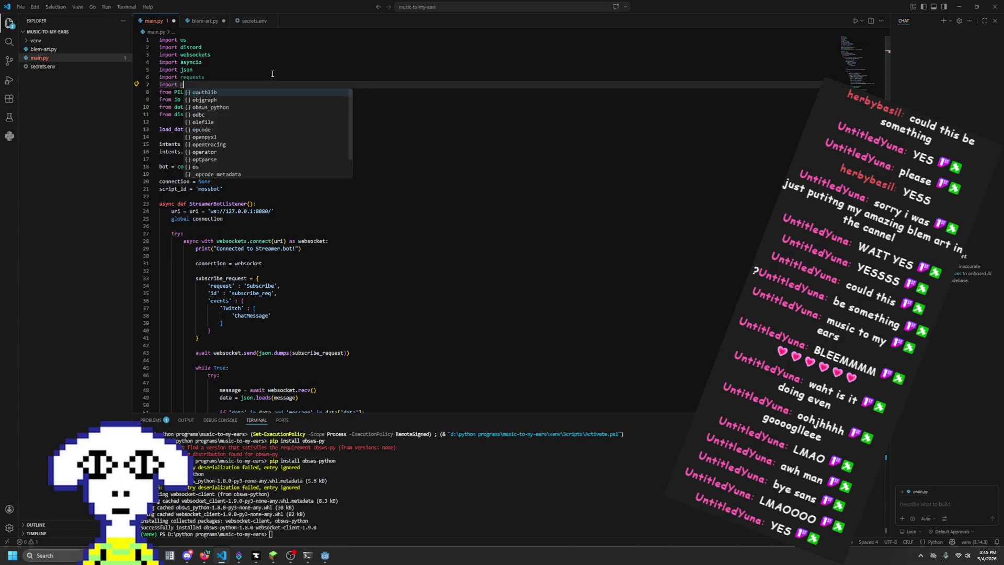
key(ctrl+s)
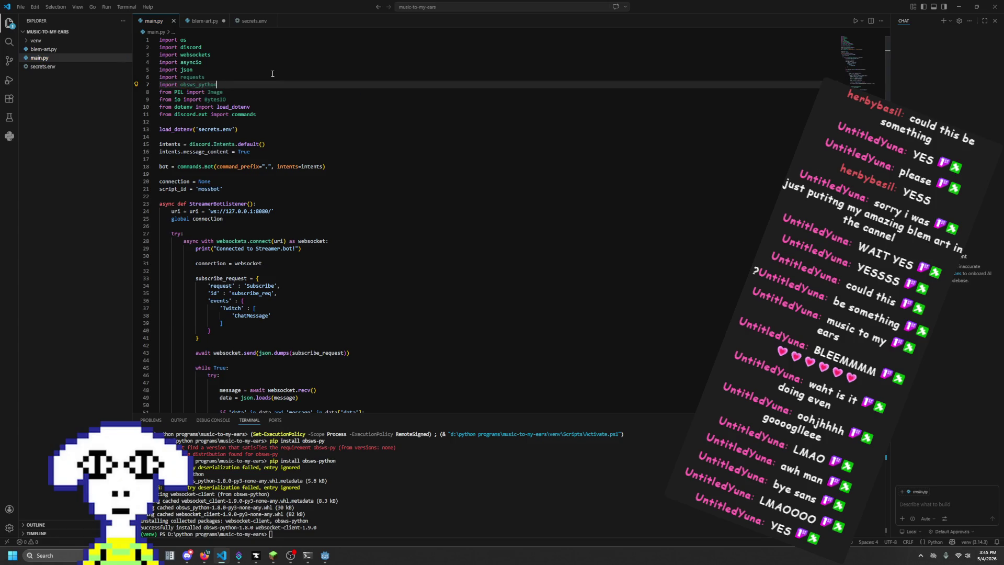
key(Home)
key(alt+Tab)
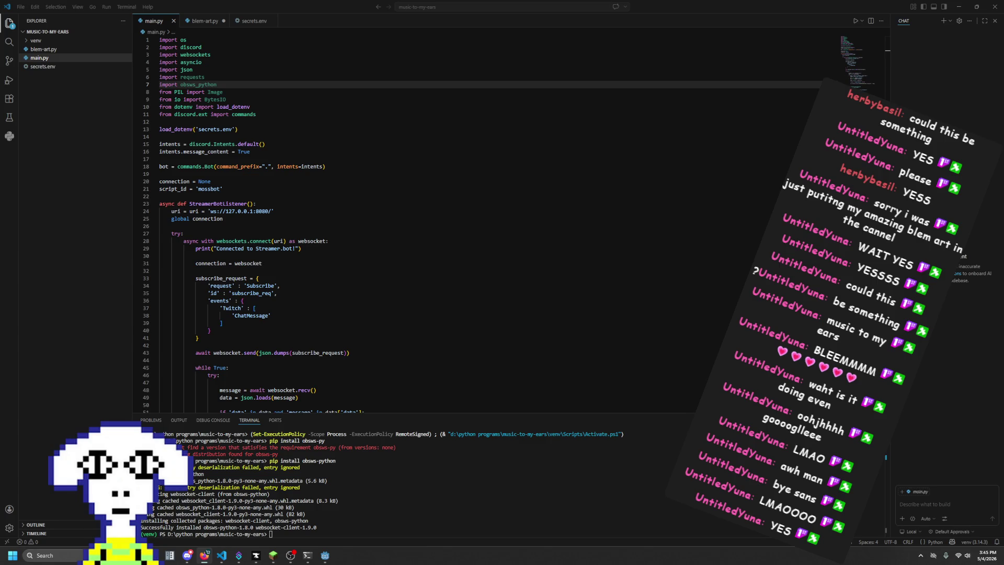
- Delete the script_id = 'mossbot' line on line 21
click(292, 144)
key(Down)
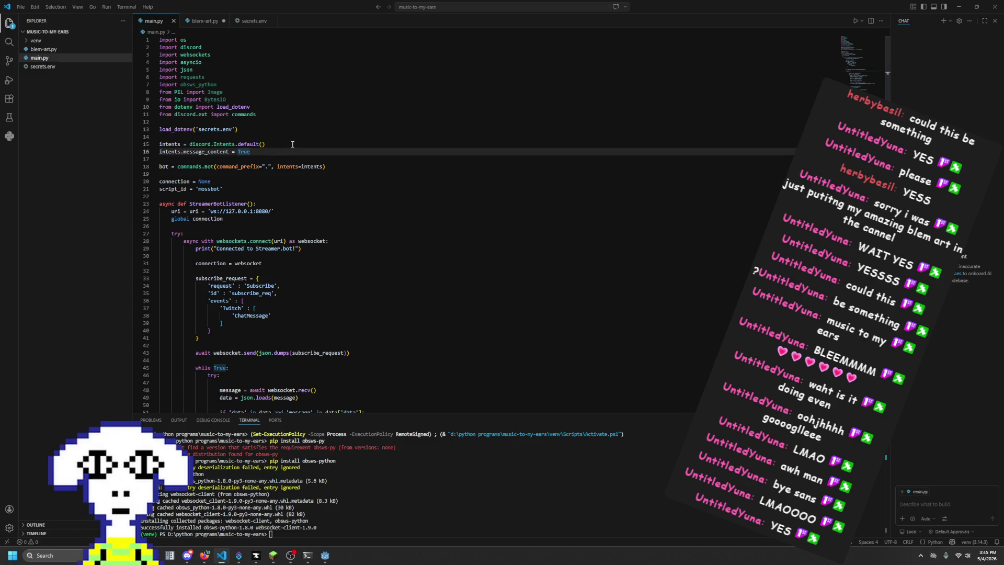
key(Down)
key(Down)
click(333, 153)
click(328, 143)
click(360, 175)
click(361, 189)
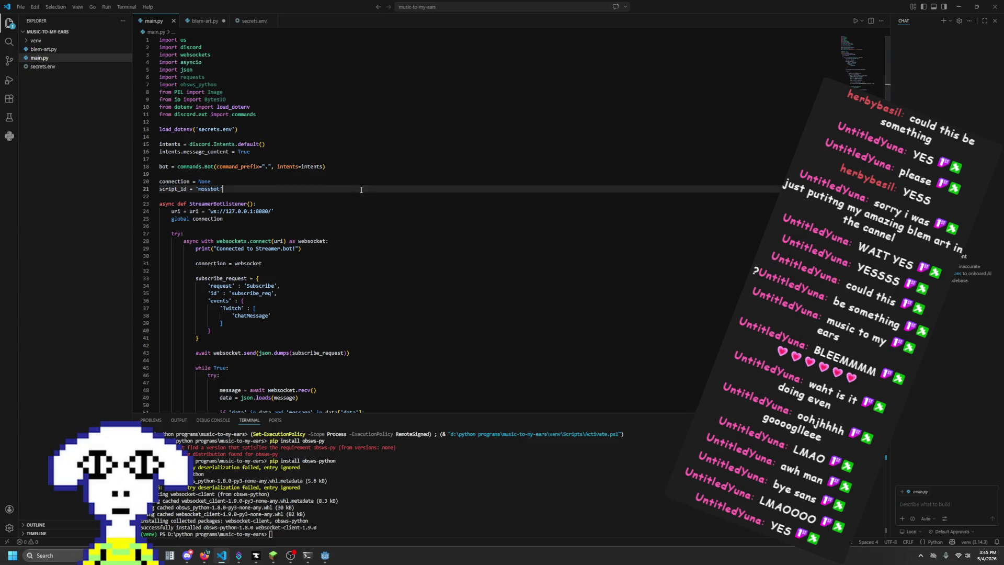
drag(356, 189, 295, 182)
key(BackSpace)
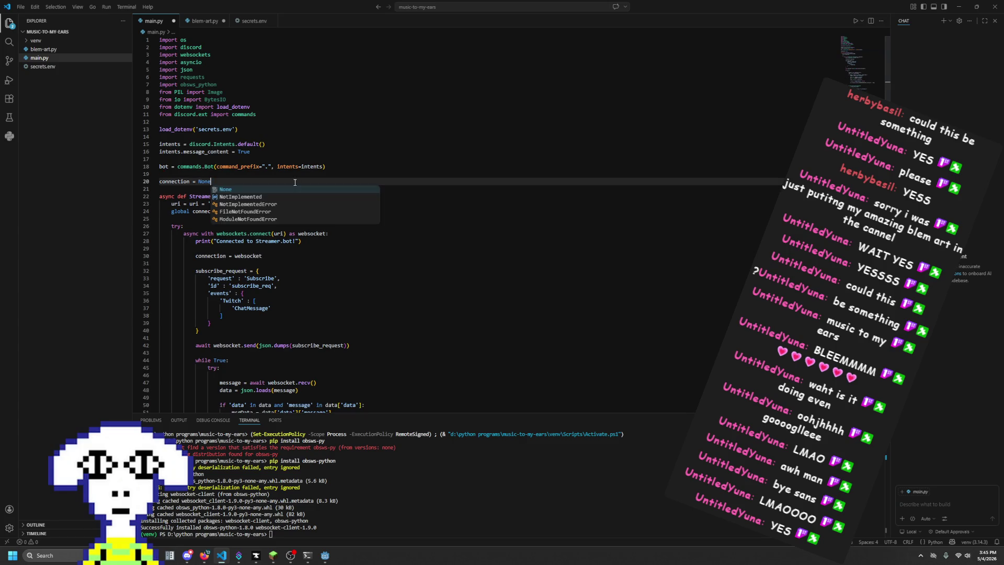
- Add client = obs.ReqClient(host='localhost', port=4455, password='', timeout=3) and import obsws_python as obs
key(Return)
key(Return)
key(Return)
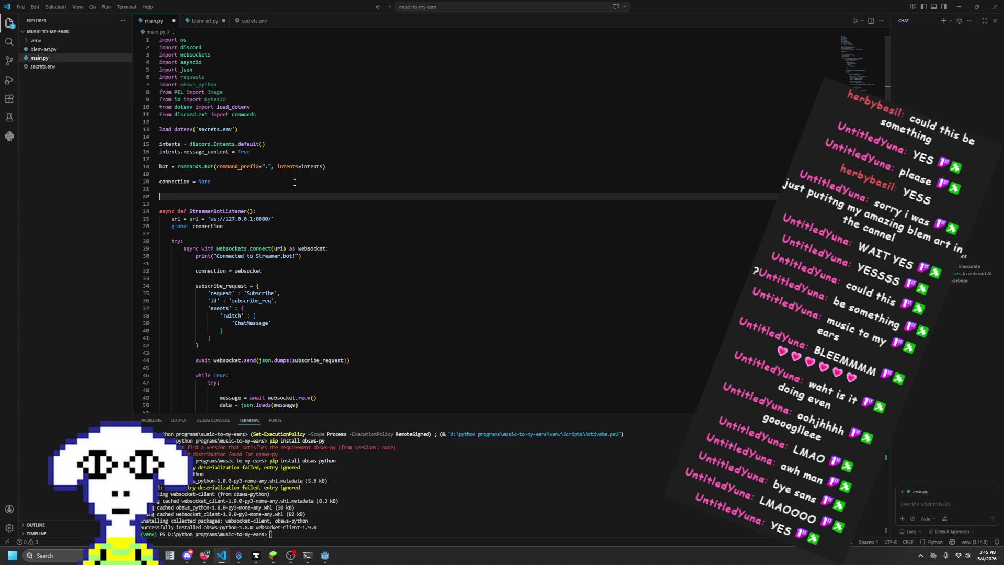
text(cl)
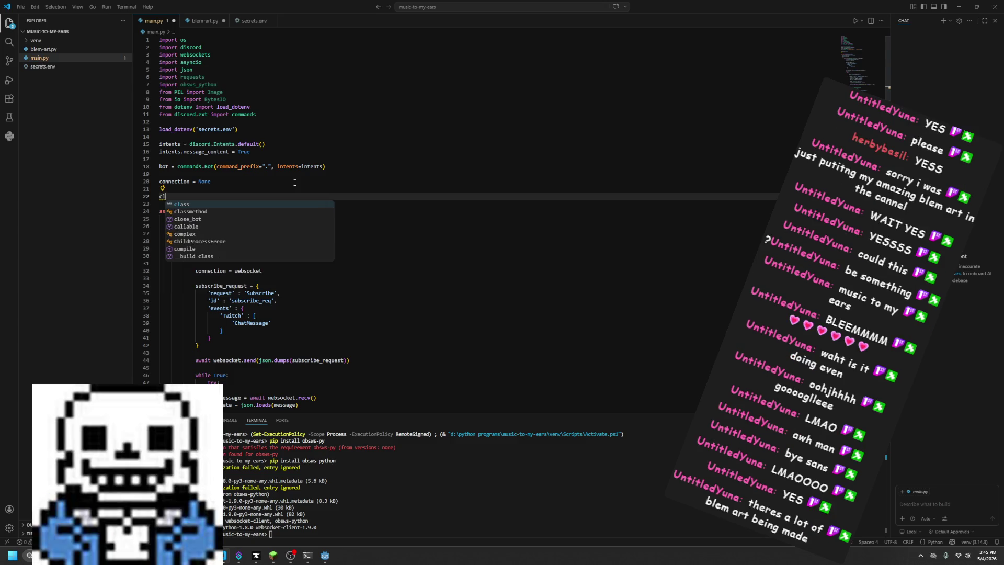
key(BackSpace)
key(BackSpace)
text(client = )
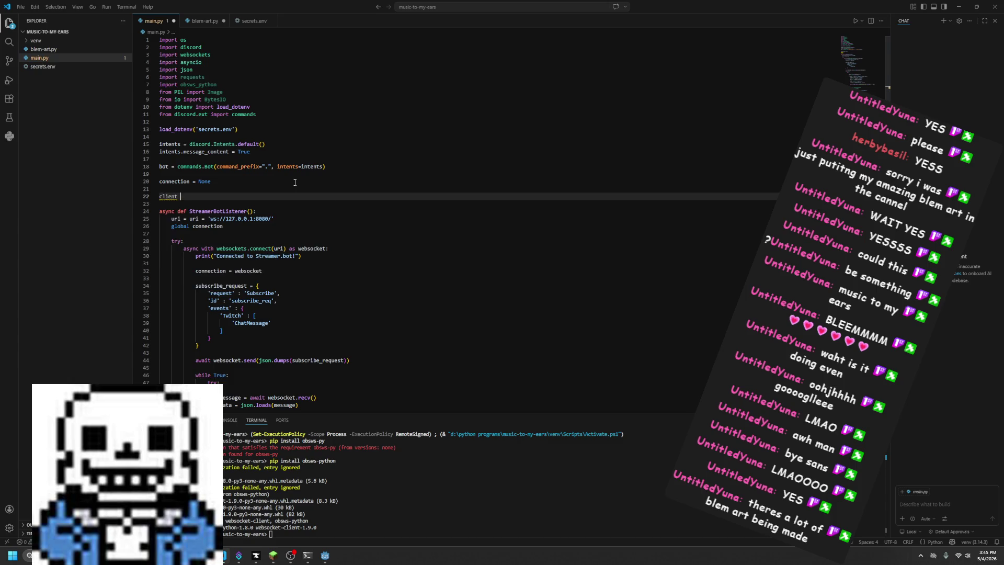
text(obs.R)
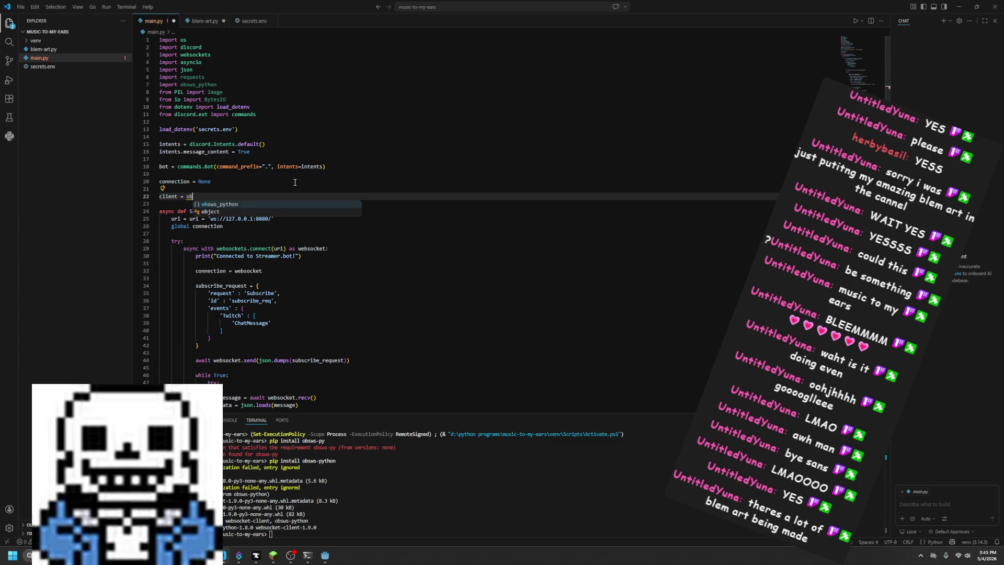
text(Client)
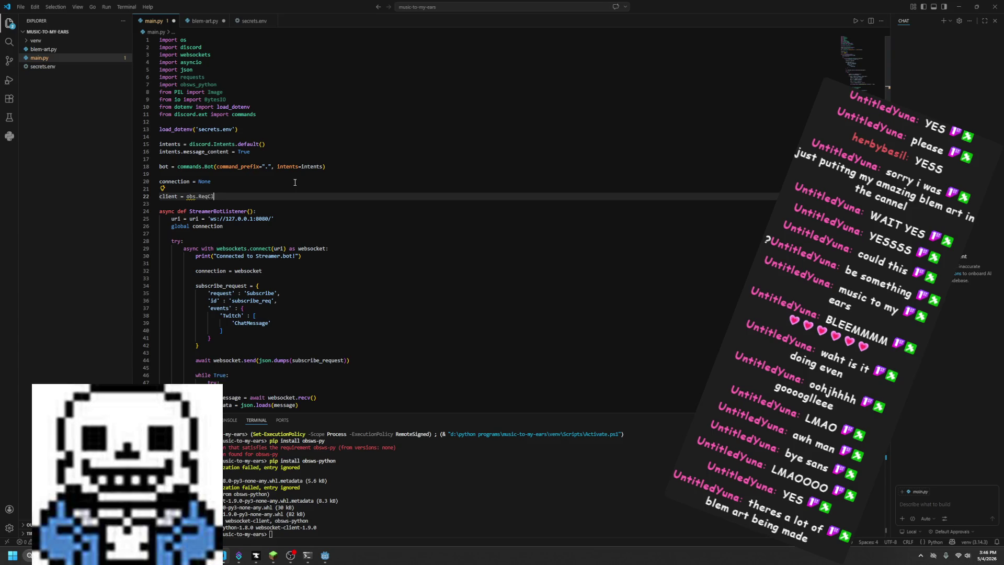
text(()
text(host=)
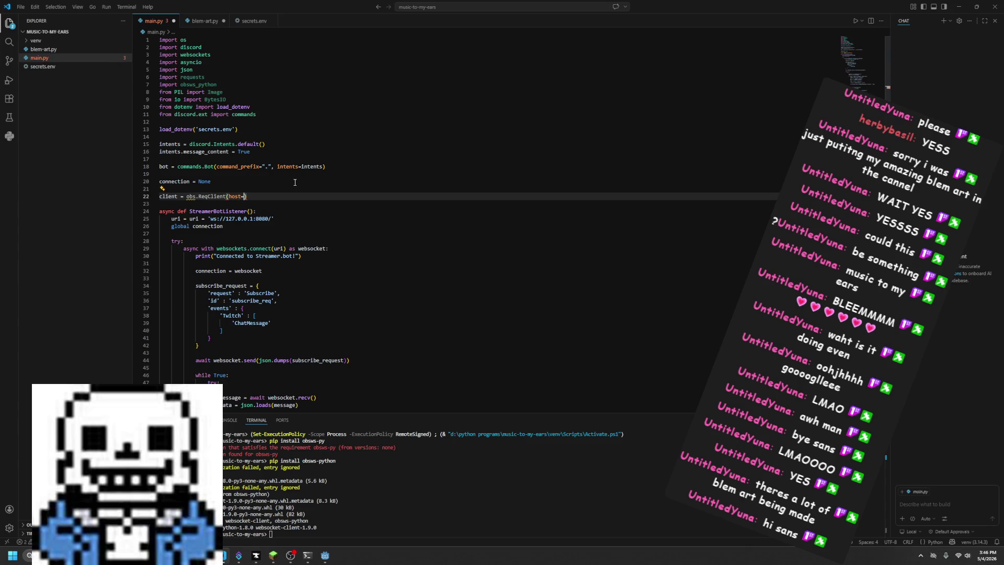
text('localho)
text(st',port)
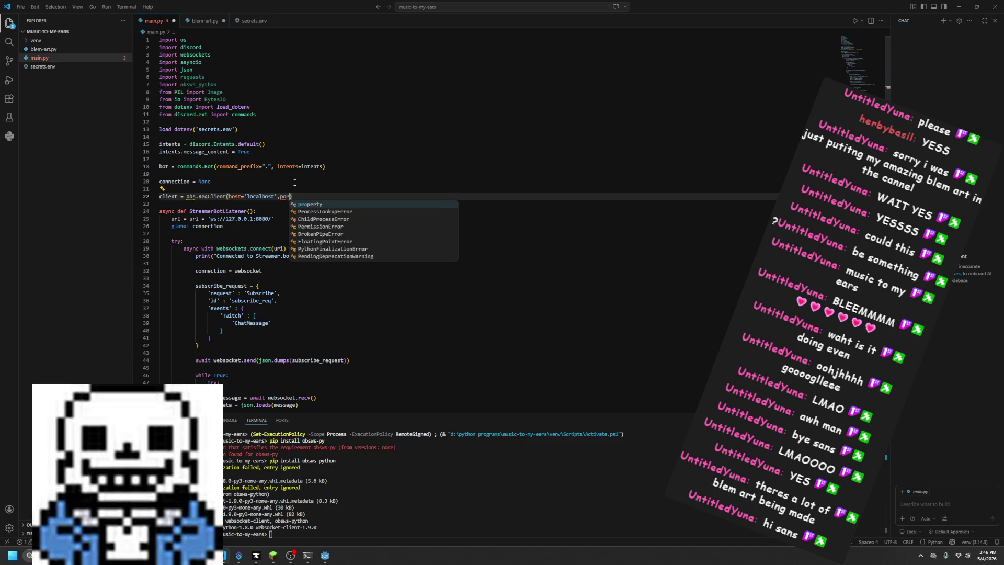
text(=4455)
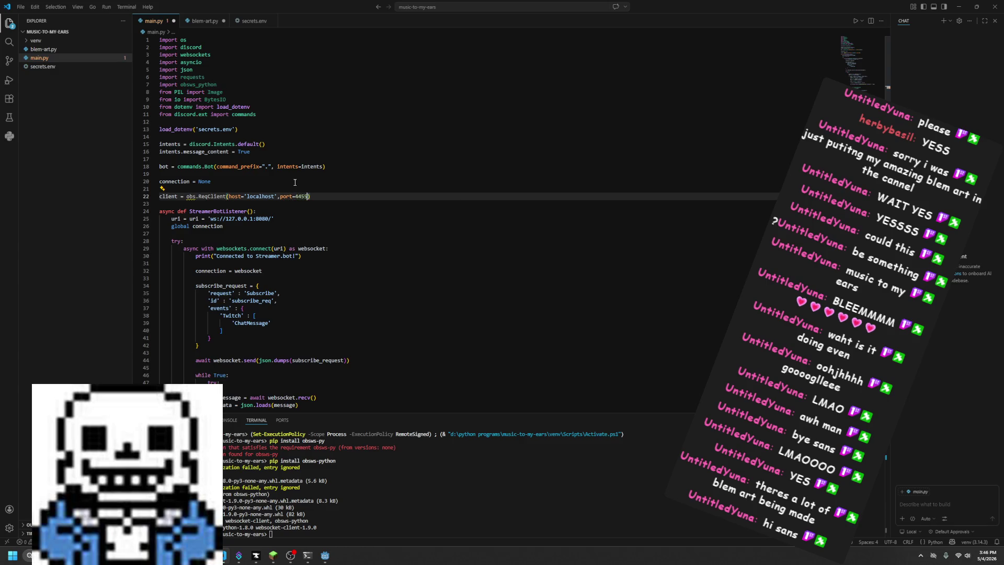
text(,)
text(passw)
text(ord=)
text('',)
text(timeout=3)
mouse_move(192, 197)
click(239, 84)
text(as obs)
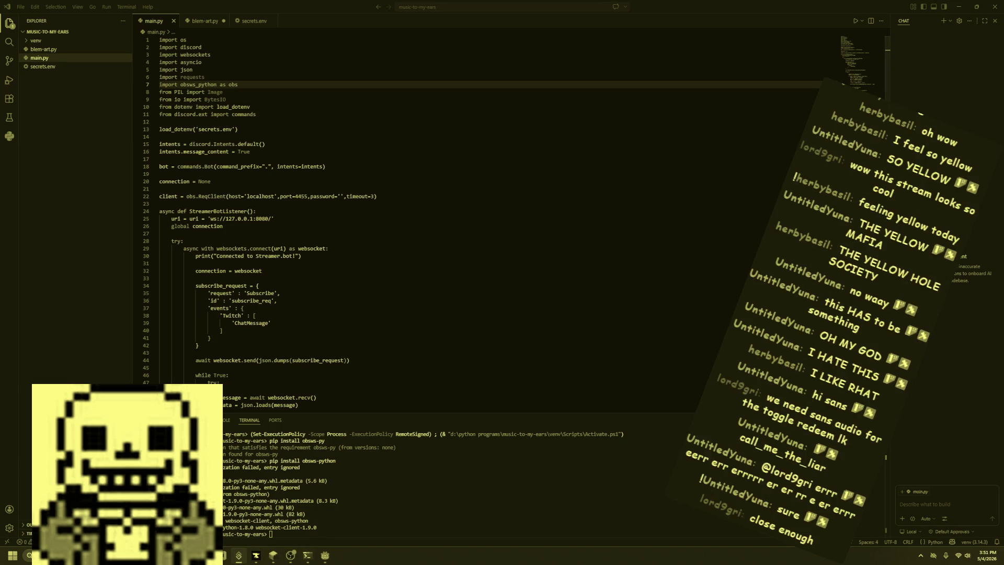
- Create a new action named Sepia in Streamer.bot
click(73, 555)
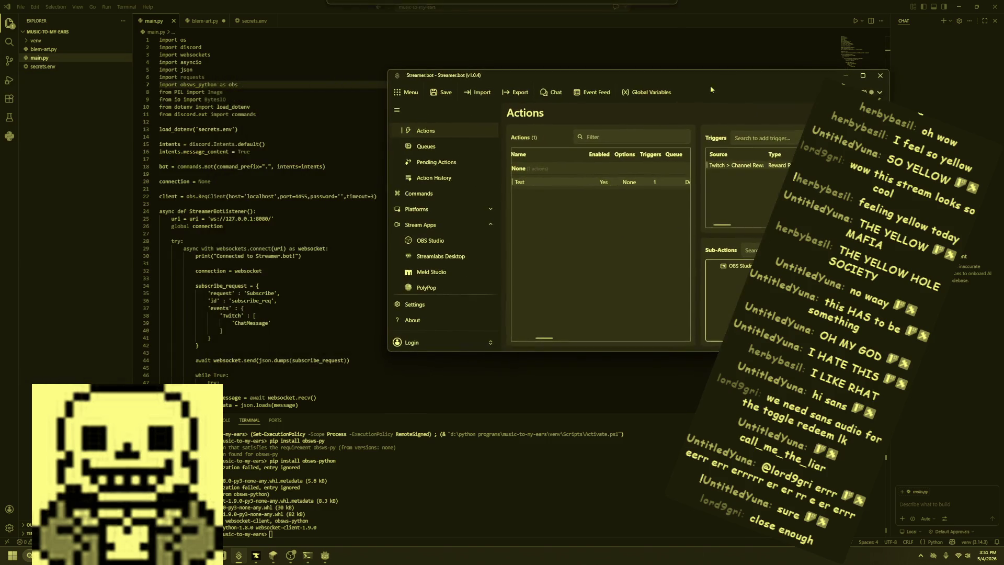
right_click(567, 192)
click(577, 199)
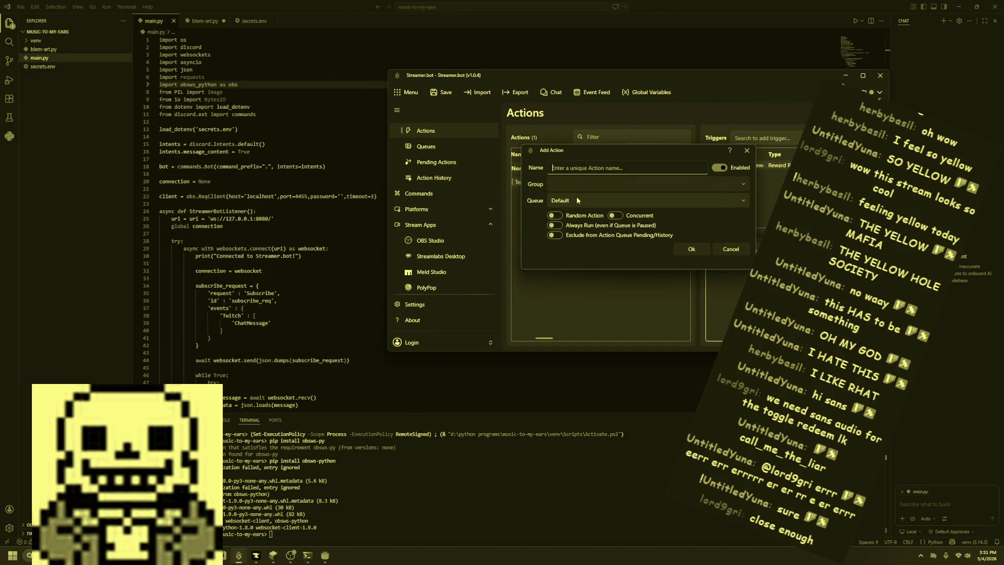
text(Sepia)
click(690, 249)
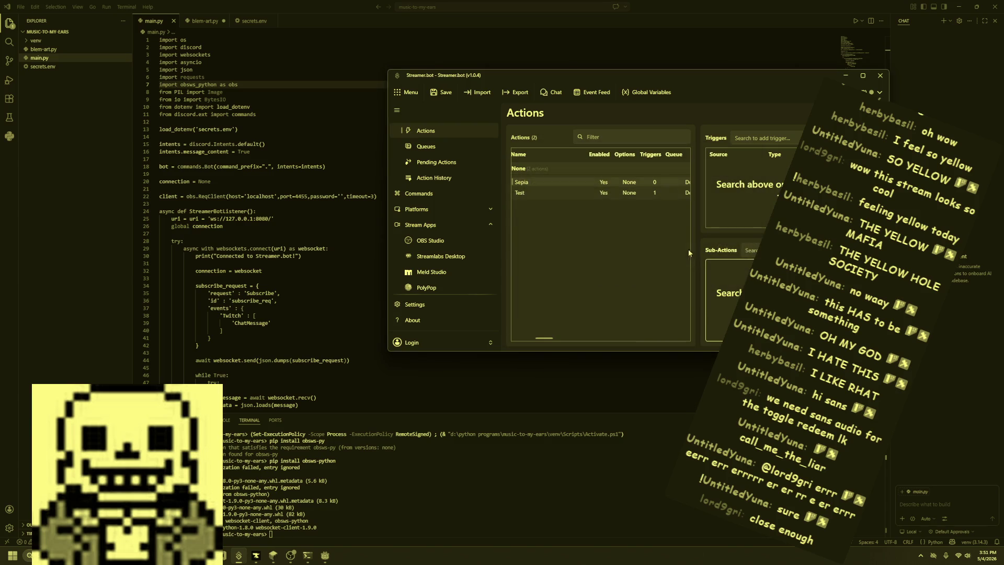
- Add a Reward Redemption trigger to Sepia and start a new reward named 'Sepia'
right_click(729, 190)
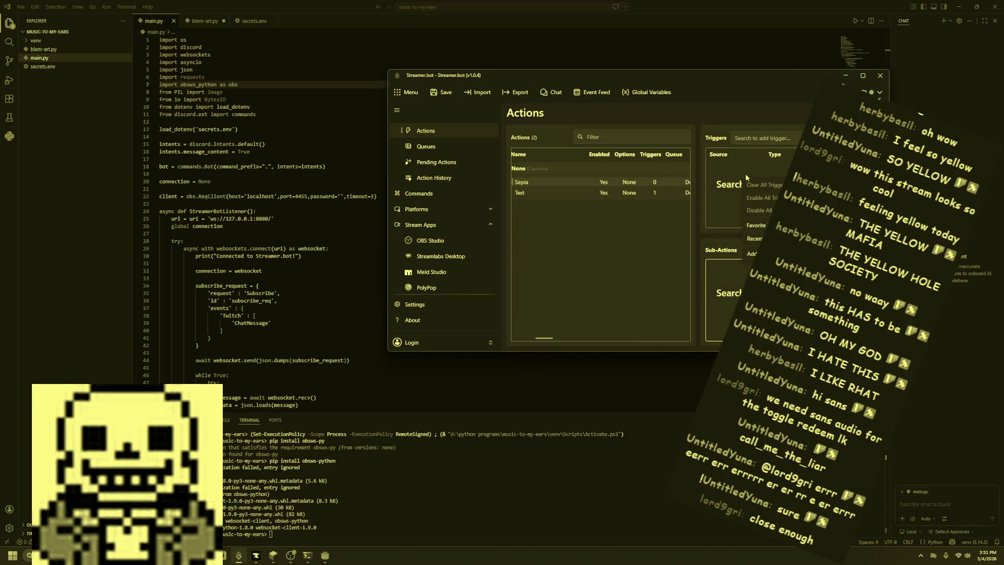
mouse_move(752, 253)
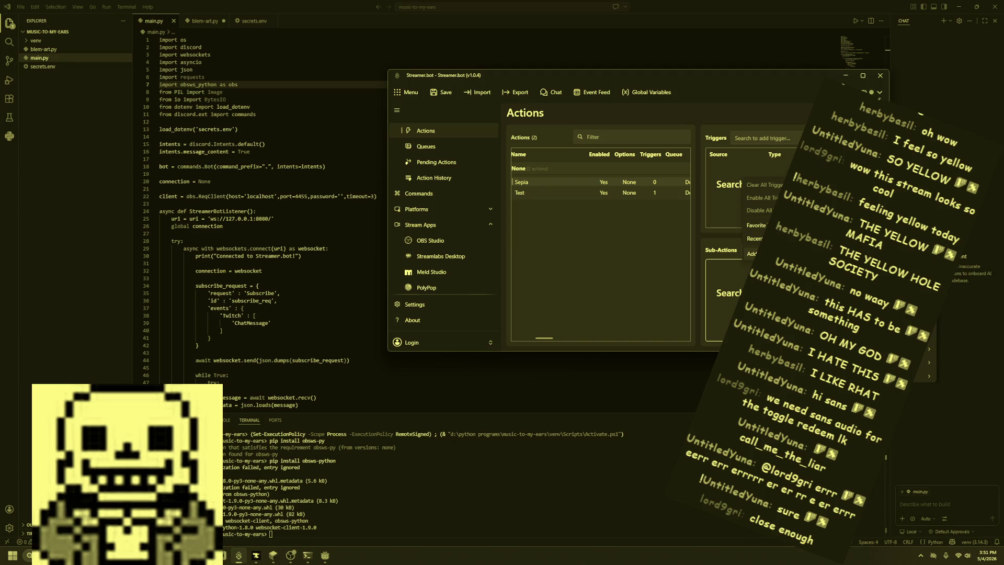
click(889, 362)
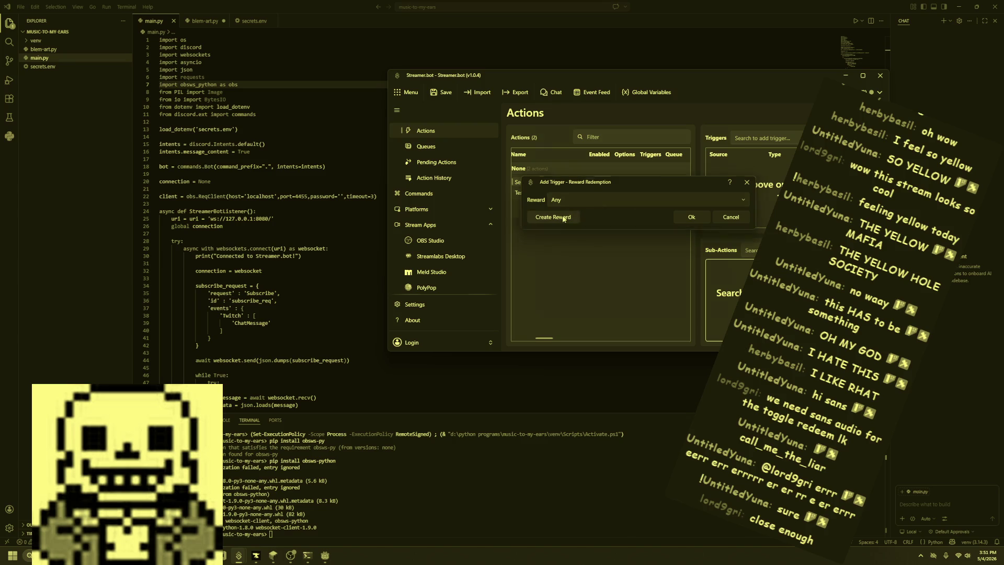
click(553, 217)
click(589, 107)
text(Sepia)
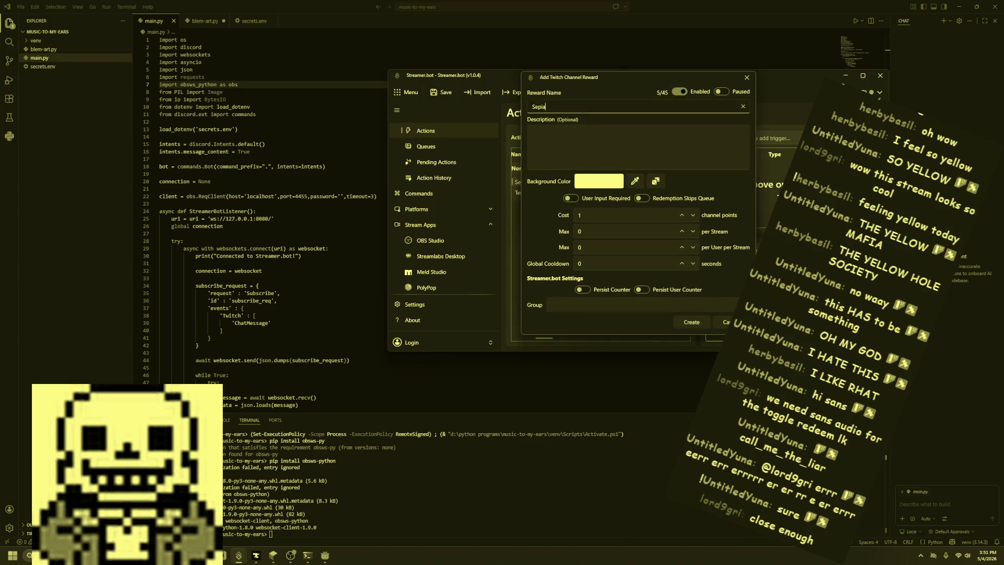
- Give the reward the description 'sepia time!!!!! Sepia!!!!!' and a yellow #FFFF00 background
click(562, 128)
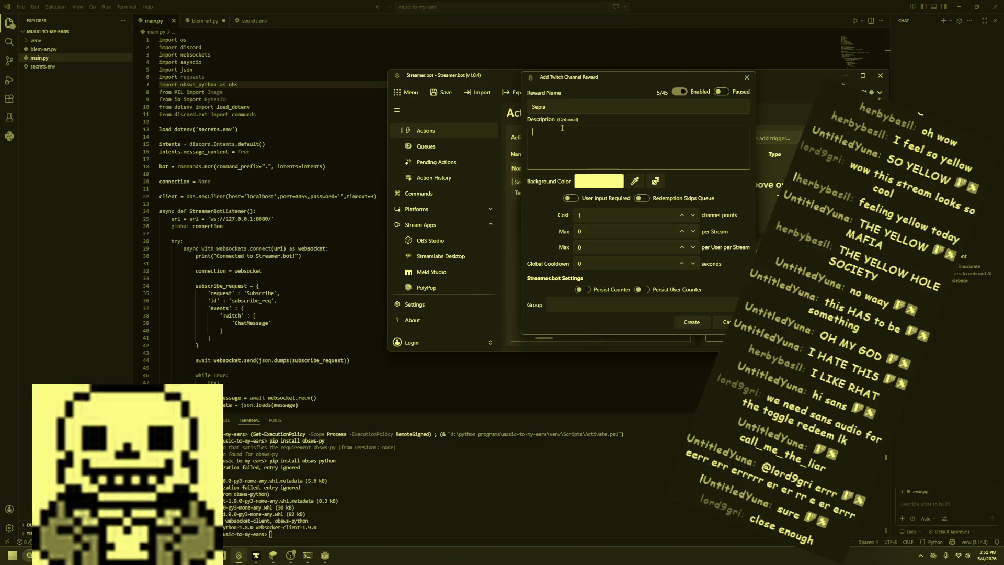
text(Add)
key(BackSpace)
key(BackSpace)
key(BackSpace)
text(sepia time!!!!!)
text( Sepia!!!!!)
click(580, 180)
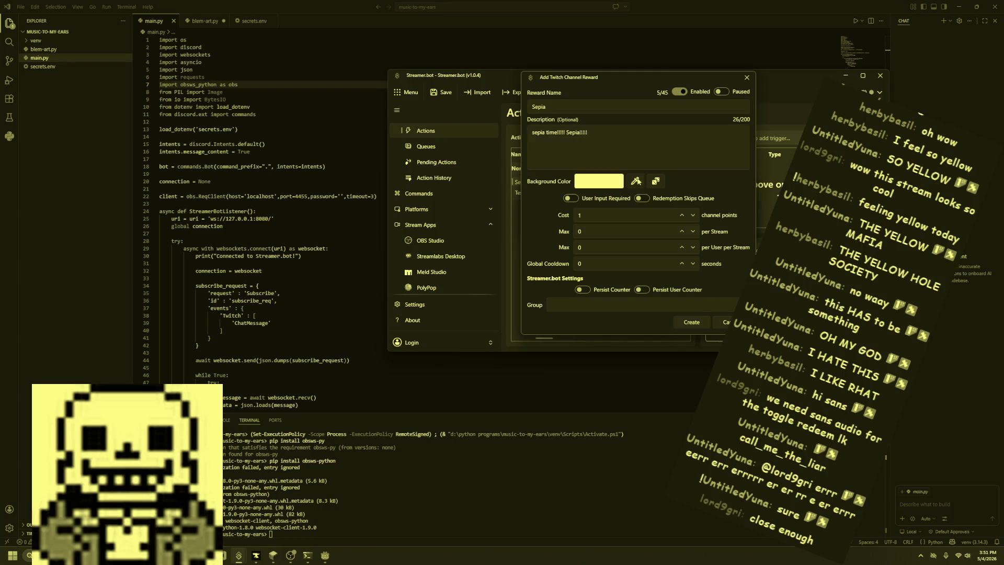
click(477, 174)
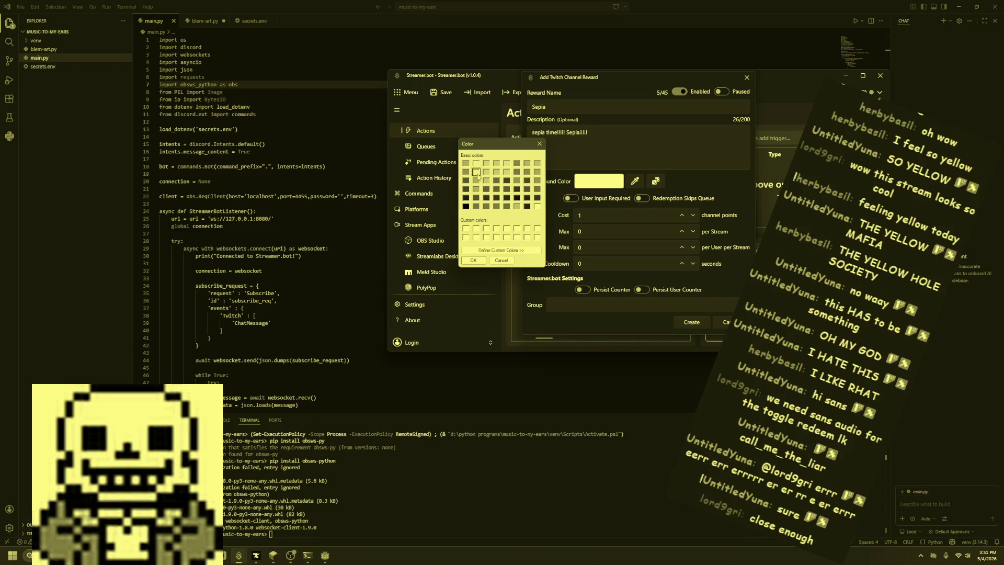
click(473, 260)
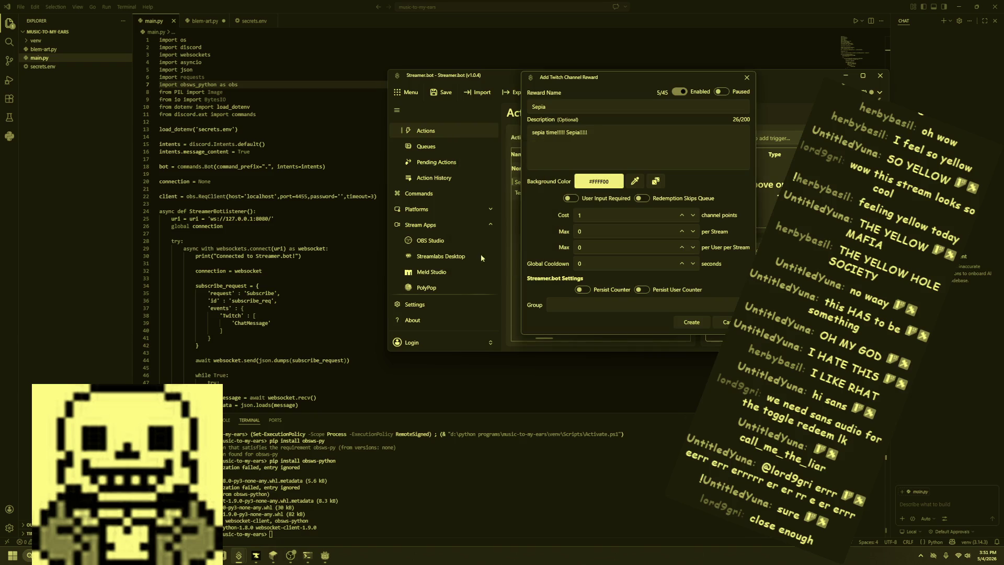
- Set the reward cost to 10 and cooldown to 5 seconds, create it, and use it as the trigger
click(681, 215)
click(681, 216)
click(681, 215)
click(682, 264)
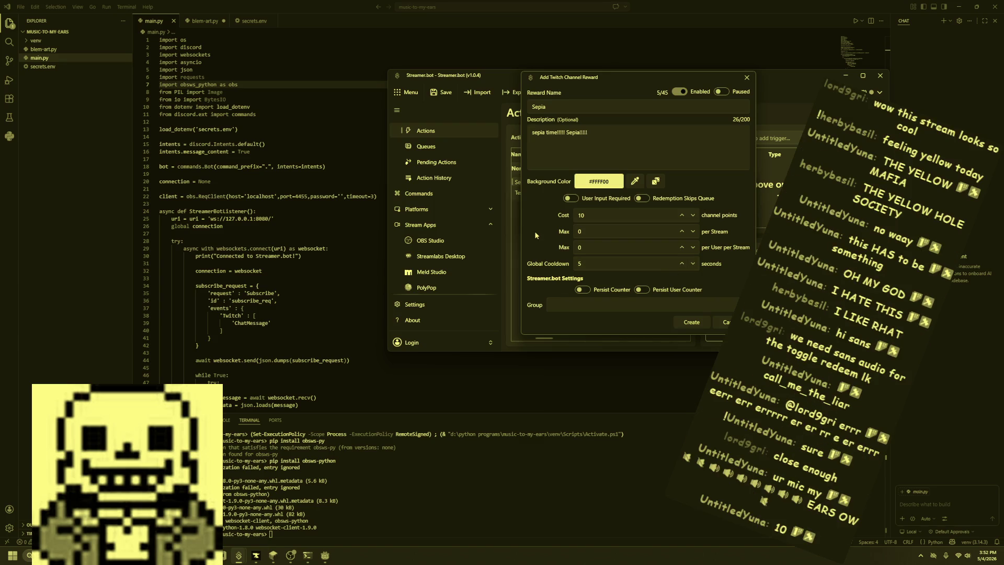
click(691, 321)
click(686, 215)
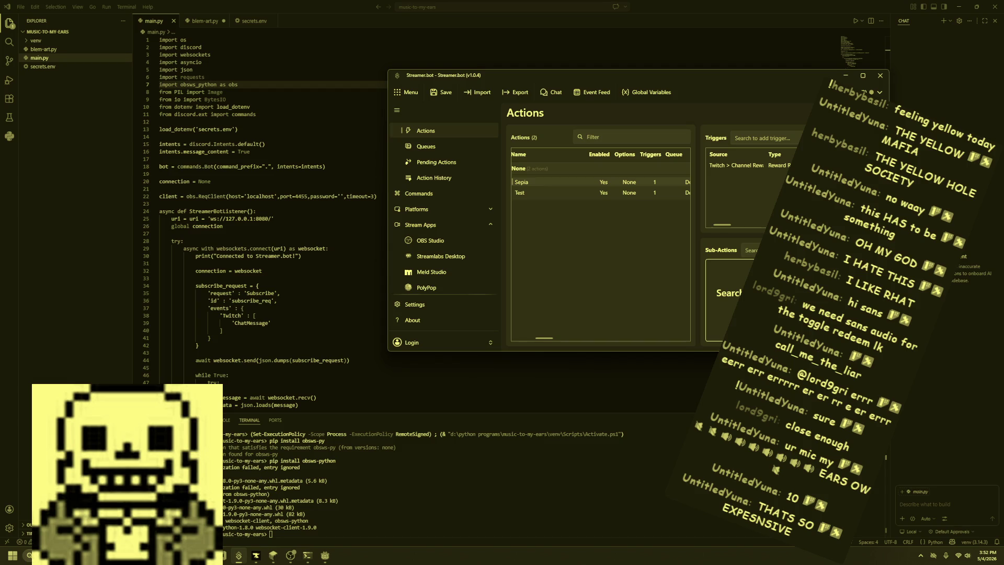
- Add a Set Scene Filter State sub-action for the Stream scene's Color Correction filter
right_click(831, 269)
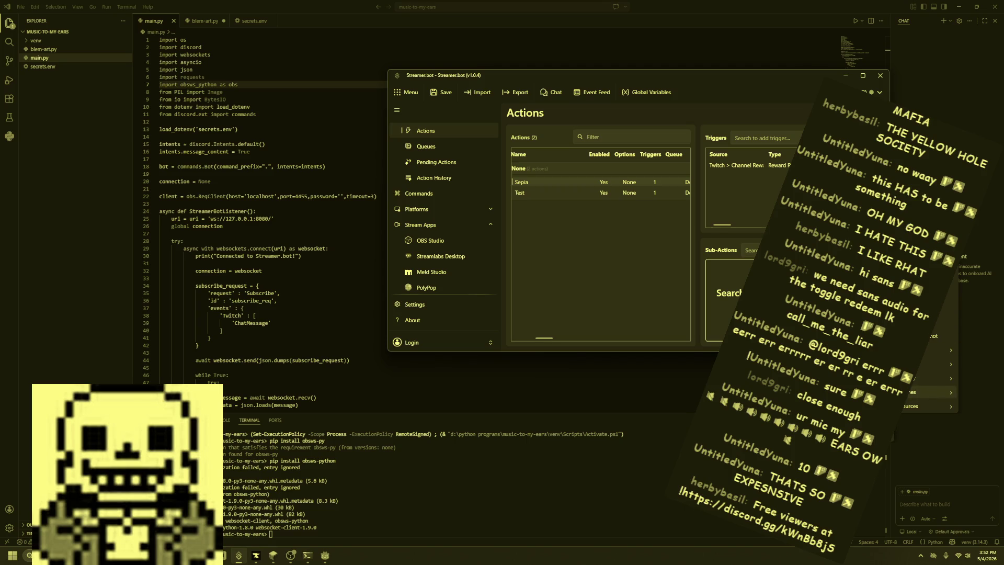
click(858, 418)
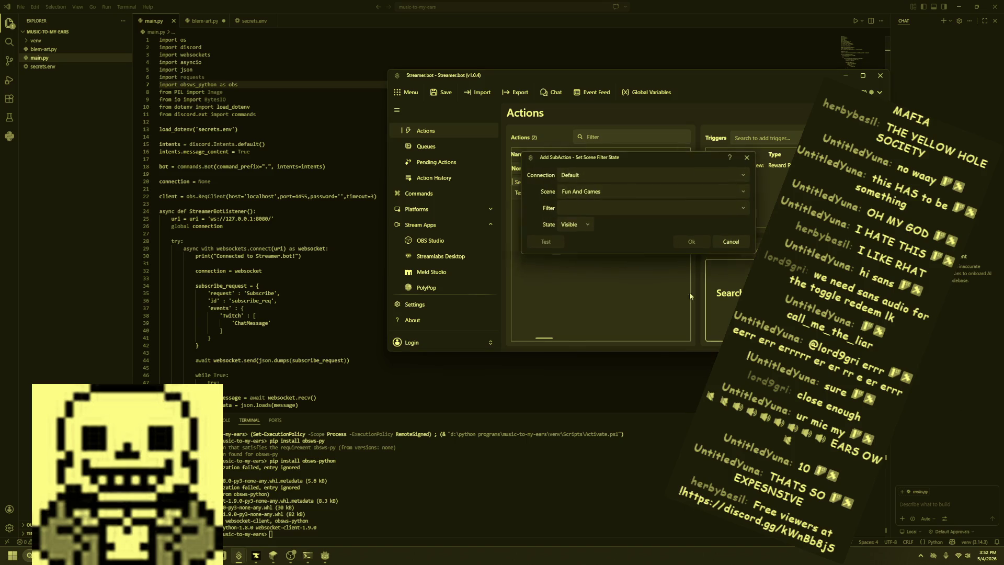
click(586, 190)
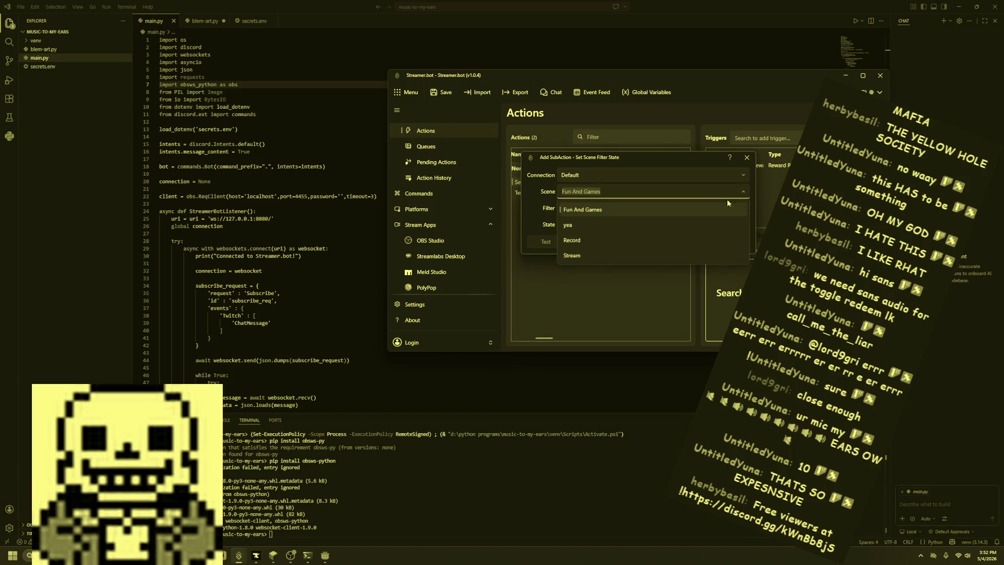
click(615, 242)
key(Tab)
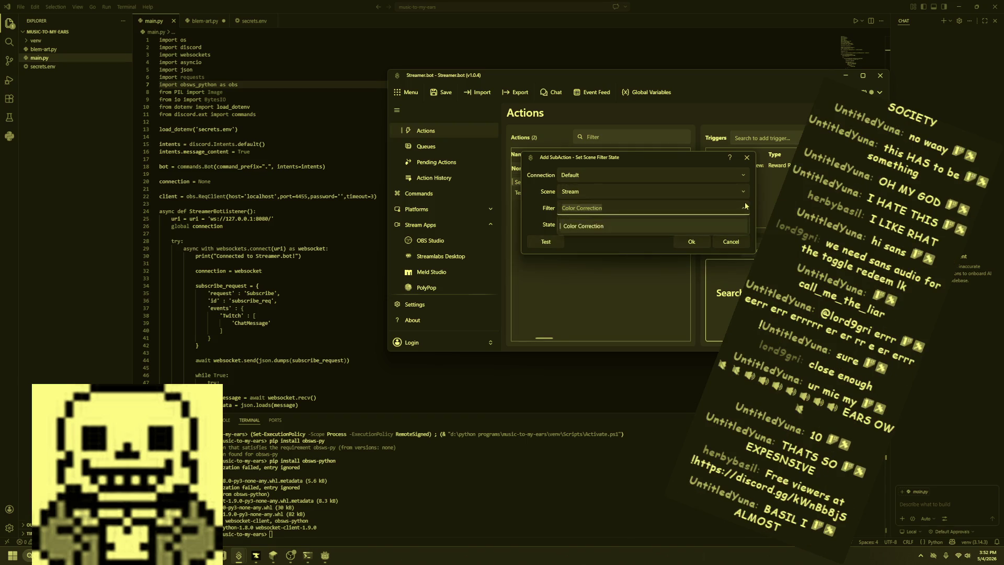
click(587, 231)
click(575, 272)
click(693, 242)
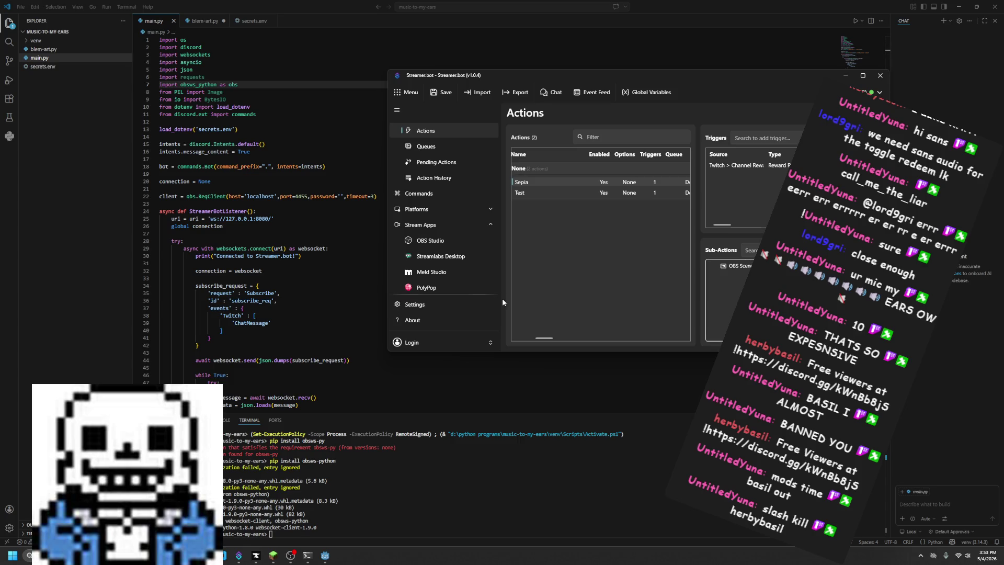
click(679, 290)
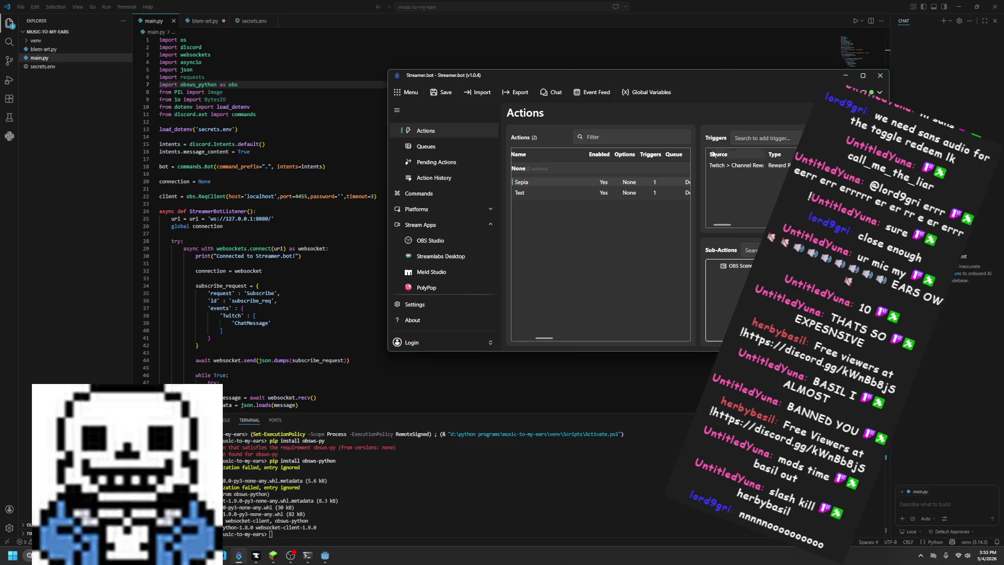
drag(716, 71, 704, 77)
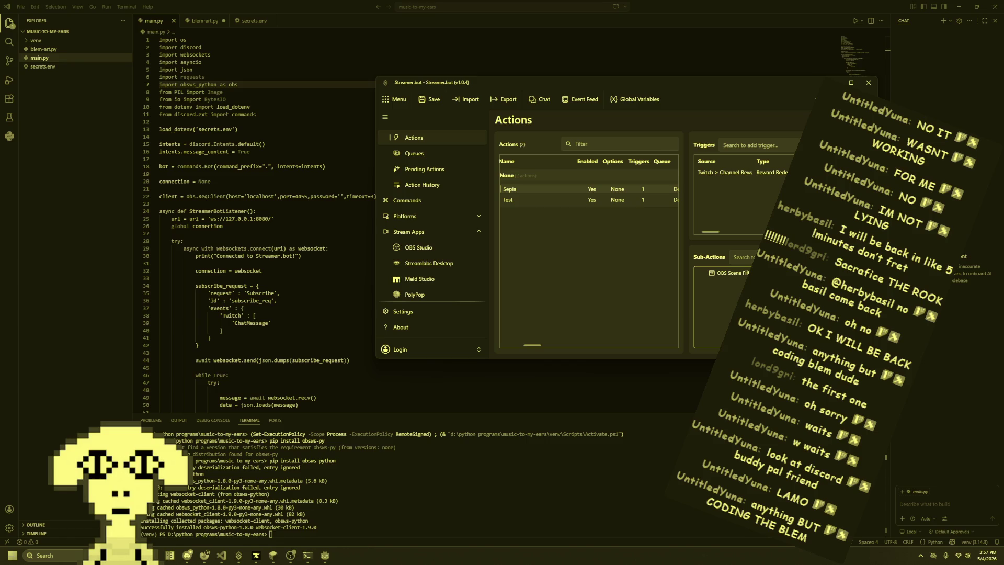
- Start an If/Else sub-action, then close its dialog without adding it
click(678, 287)
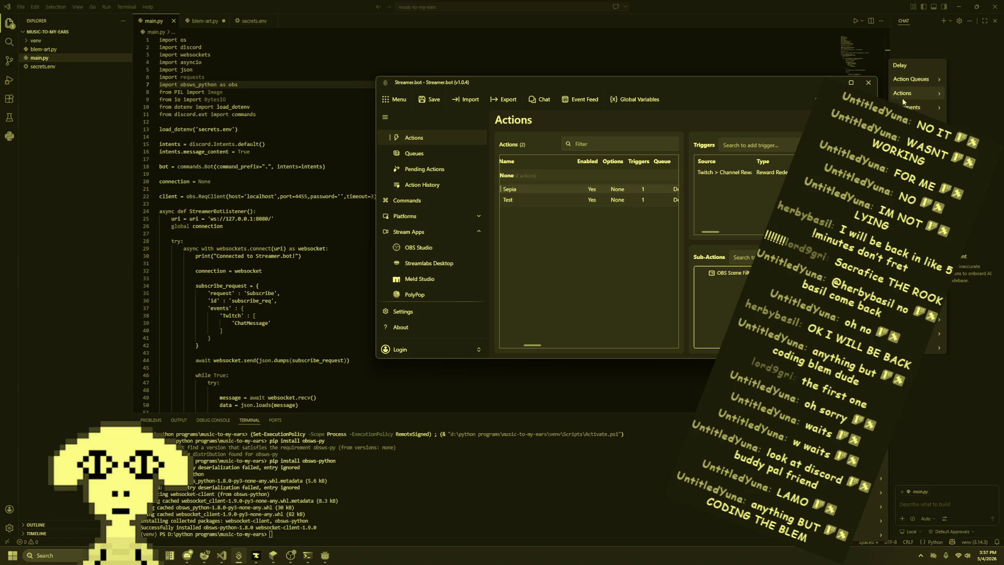
click(910, 122)
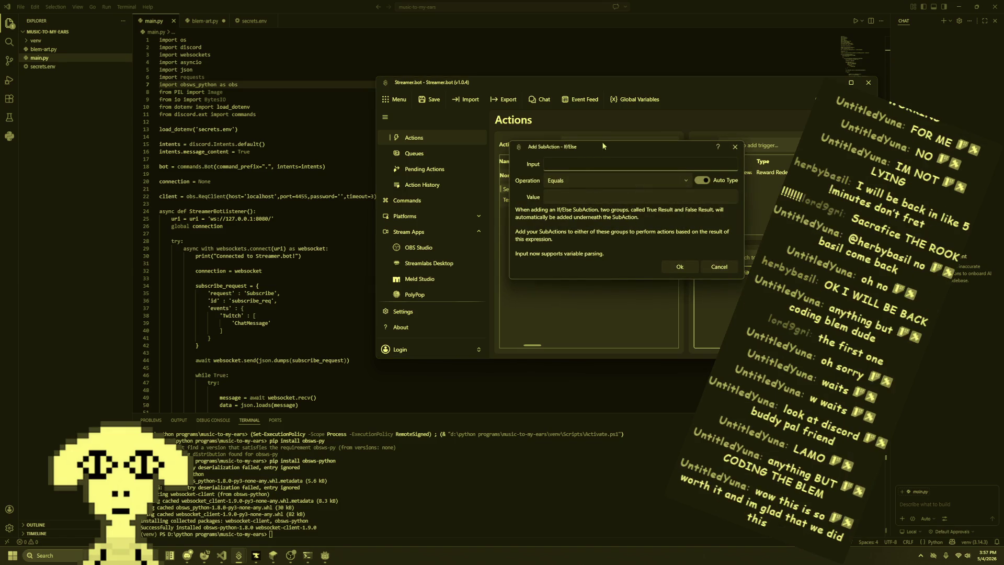
drag(601, 141, 620, 157)
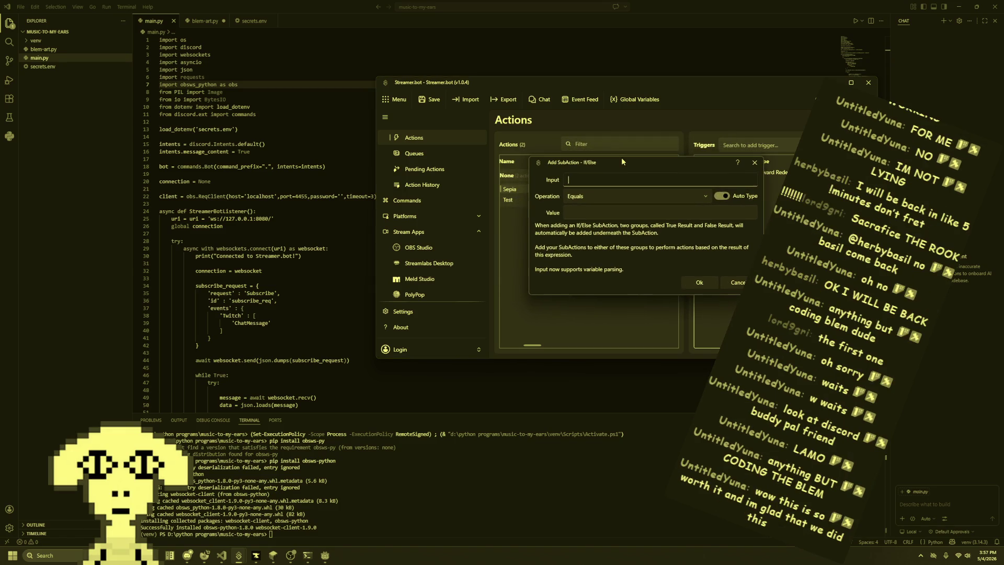
click(755, 163)
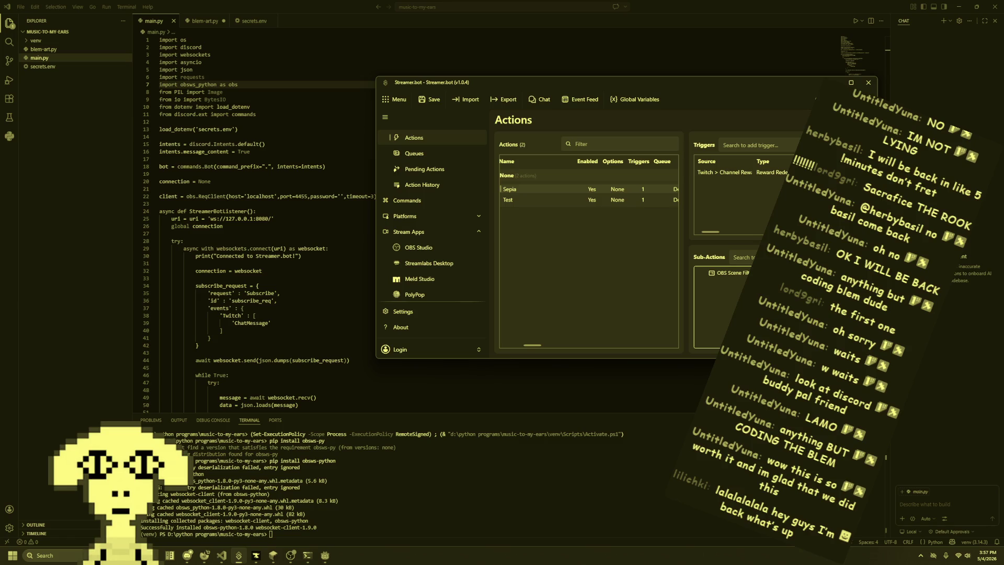
- Confirm the OBS scene filter sub-action unchanged, then begin a Play Sound From Folder sub-action
mouse_move(878, 249)
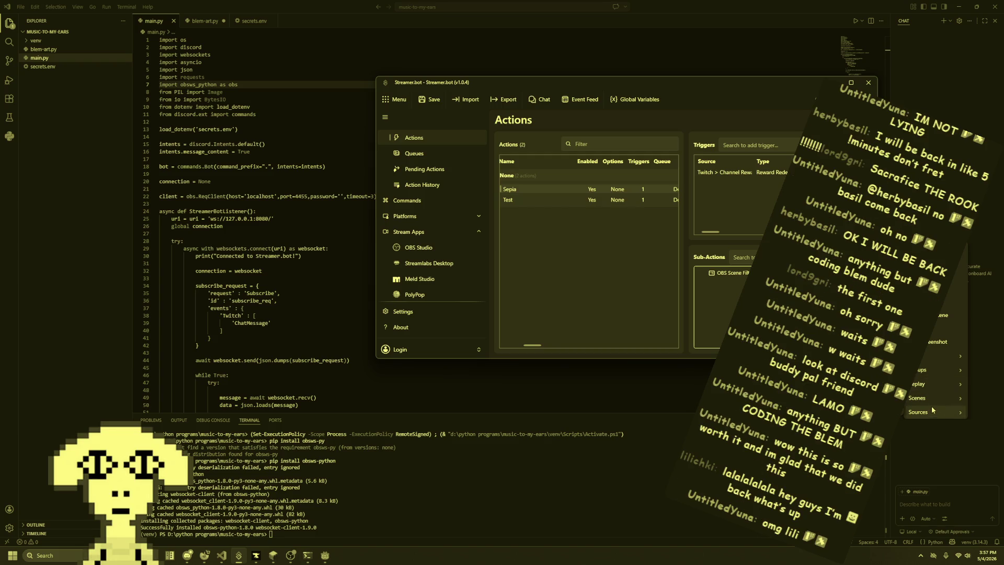
mouse_move(936, 400)
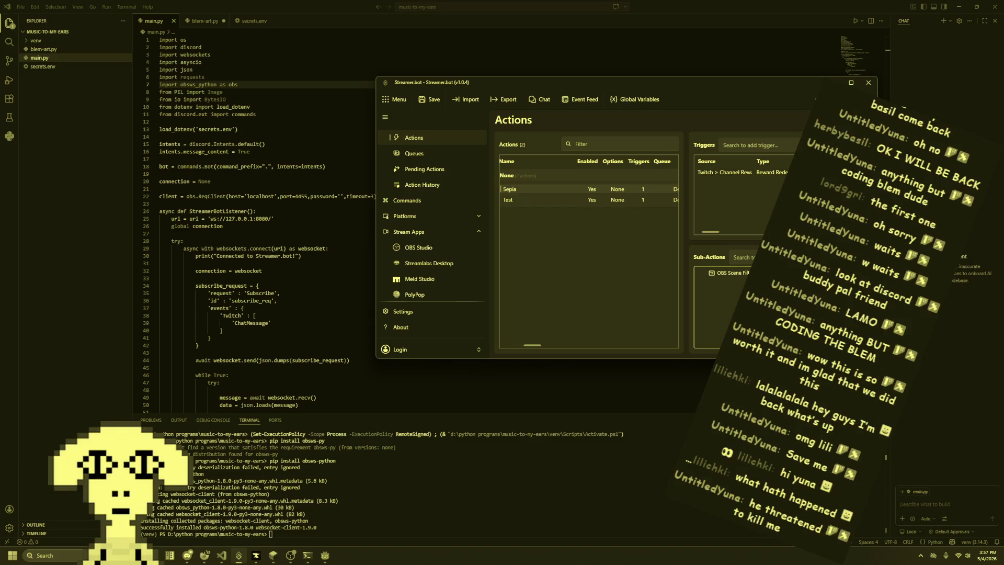
double_click(729, 272)
click(671, 250)
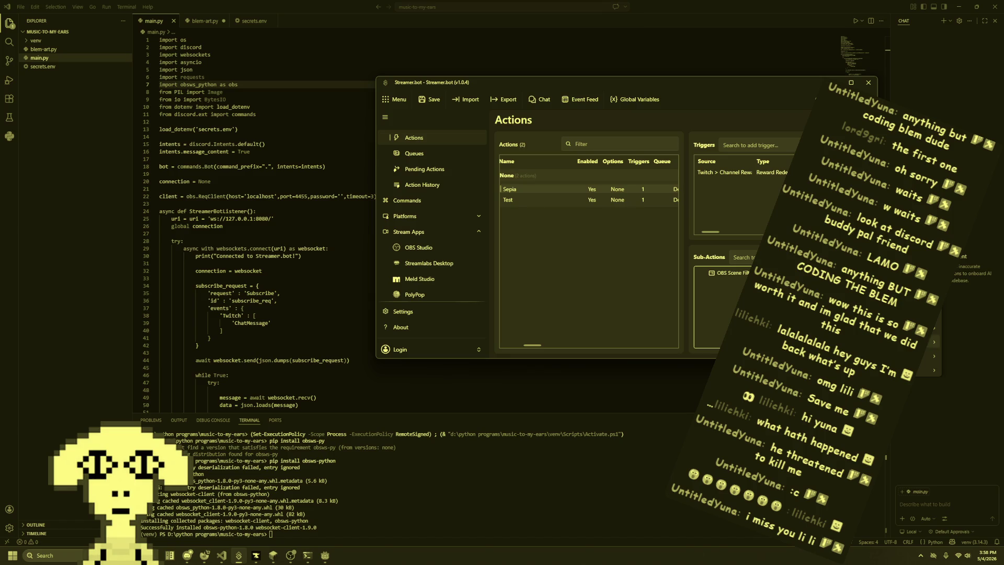
mouse_move(930, 356)
click(920, 334)
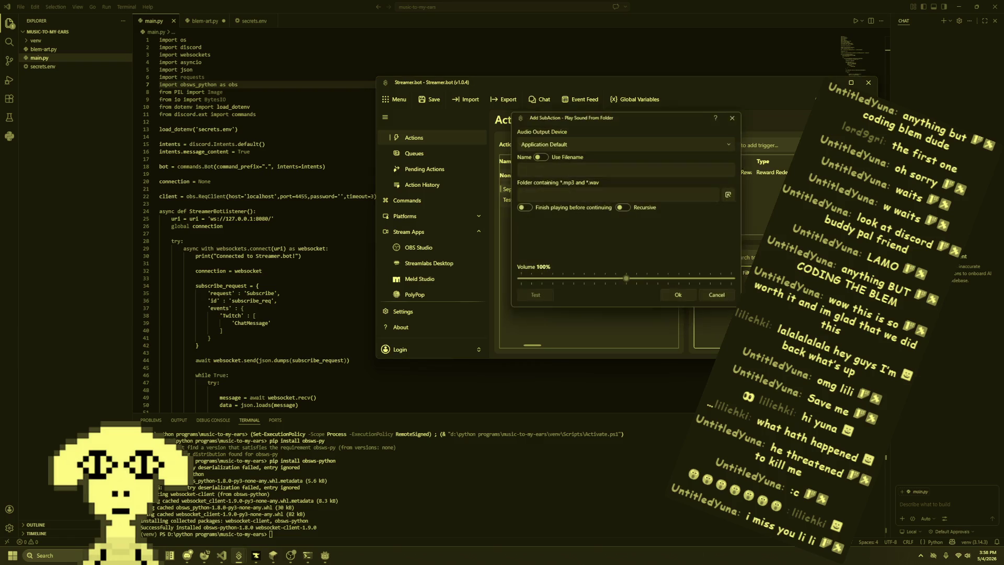
- Send the sound to the Razer Kraken game speakers, enable Use Filename, and set folder D:\streamerbot assets
click(616, 143)
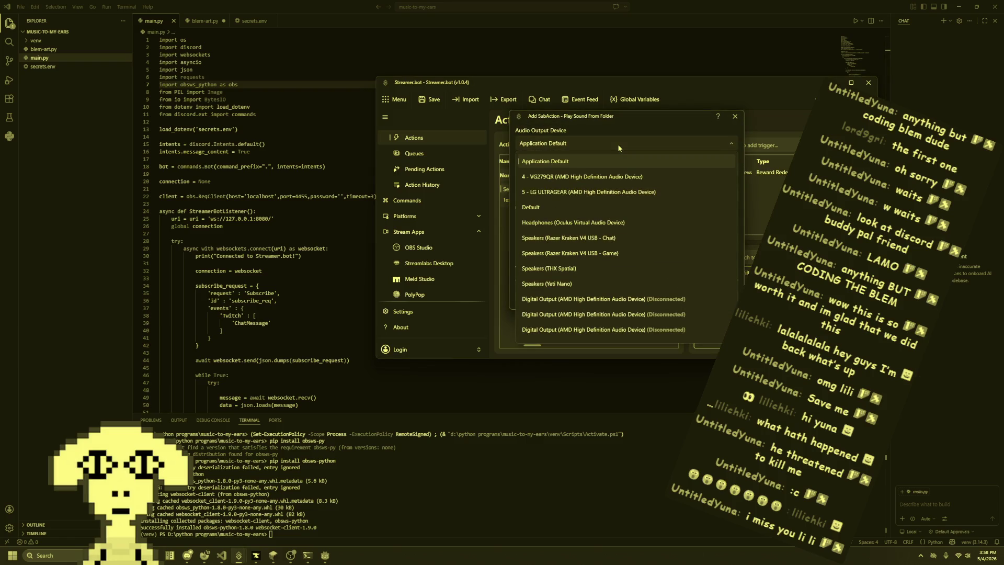
click(620, 253)
click(539, 156)
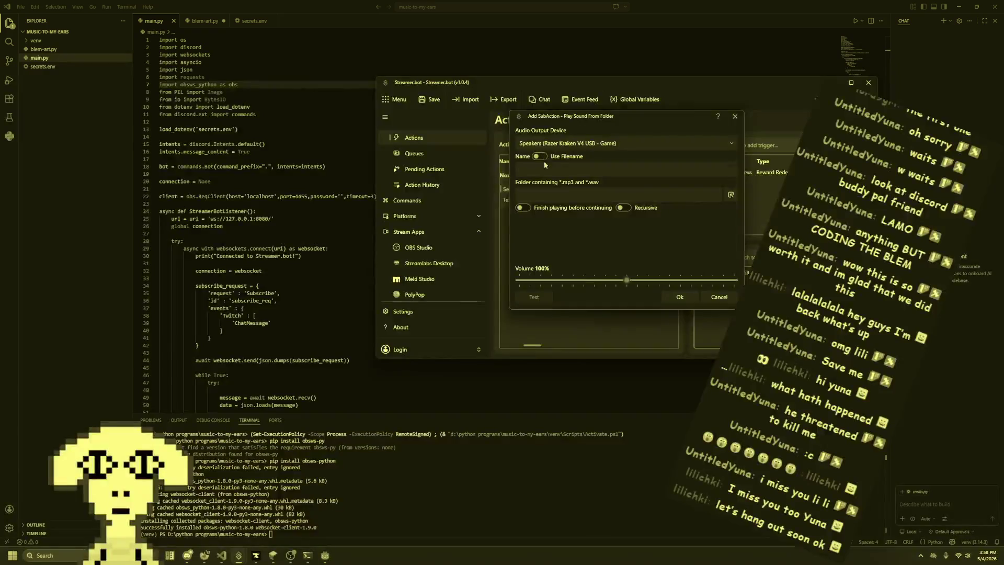
click(731, 194)
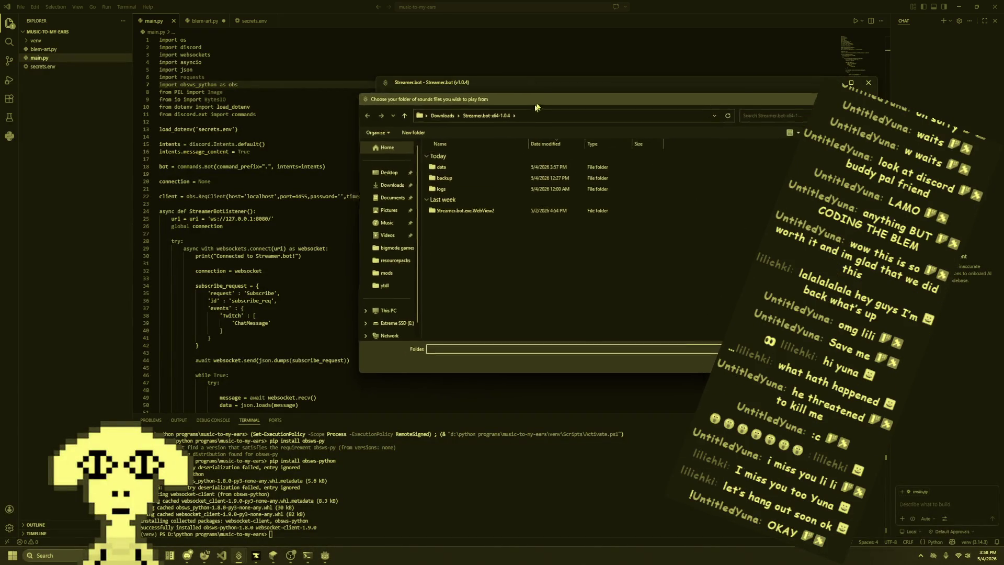
key(Escape)
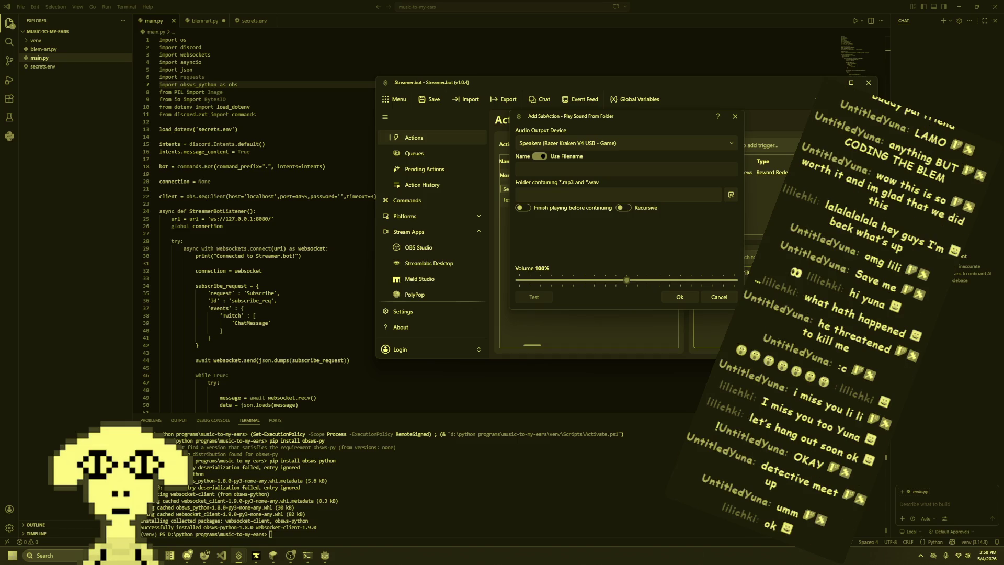
key(Return)
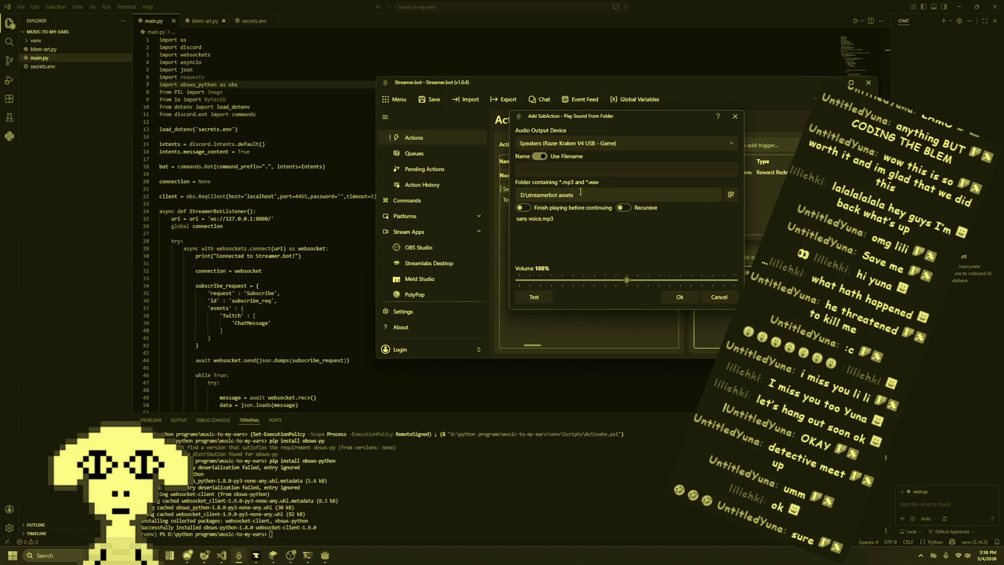
- Pick sans voice.mp3, lower the volume to 20%, test it, and save the sub-action
click(621, 194)
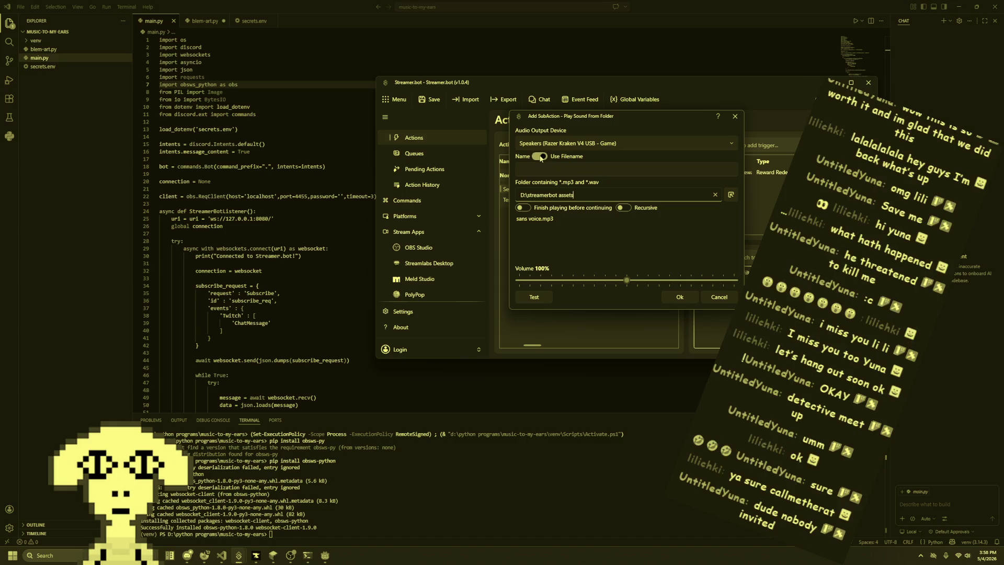
click(536, 219)
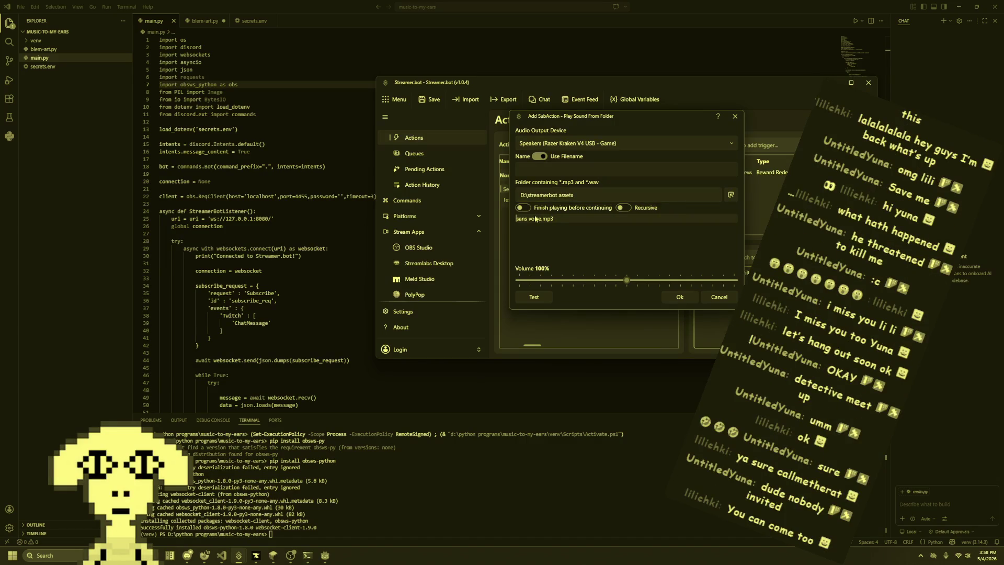
click(543, 302)
mouse_move(627, 281)
mouse_down()
mouse_move(543, 281)
mouse_move(540, 290)
mouse_up()
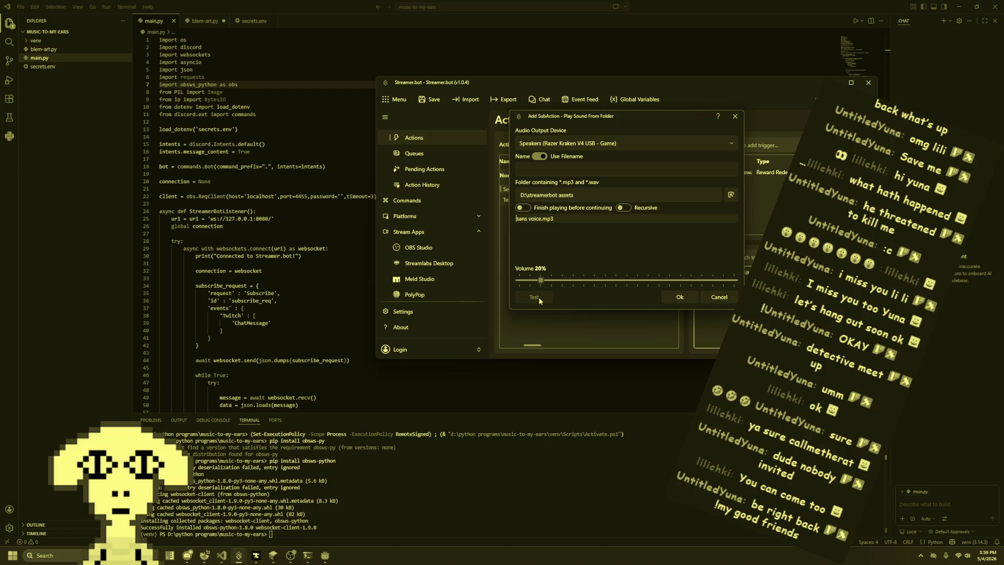
click(541, 299)
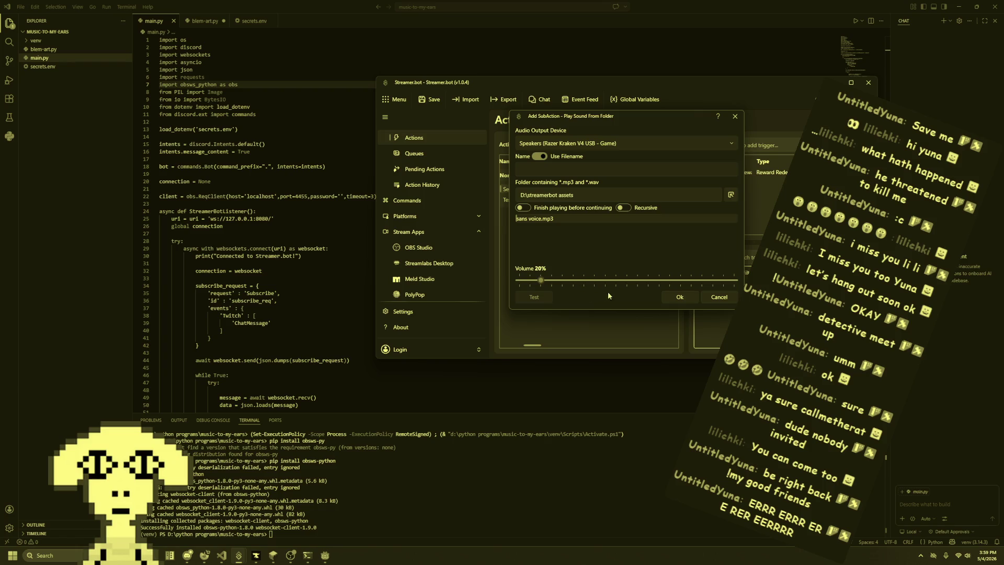
click(679, 297)
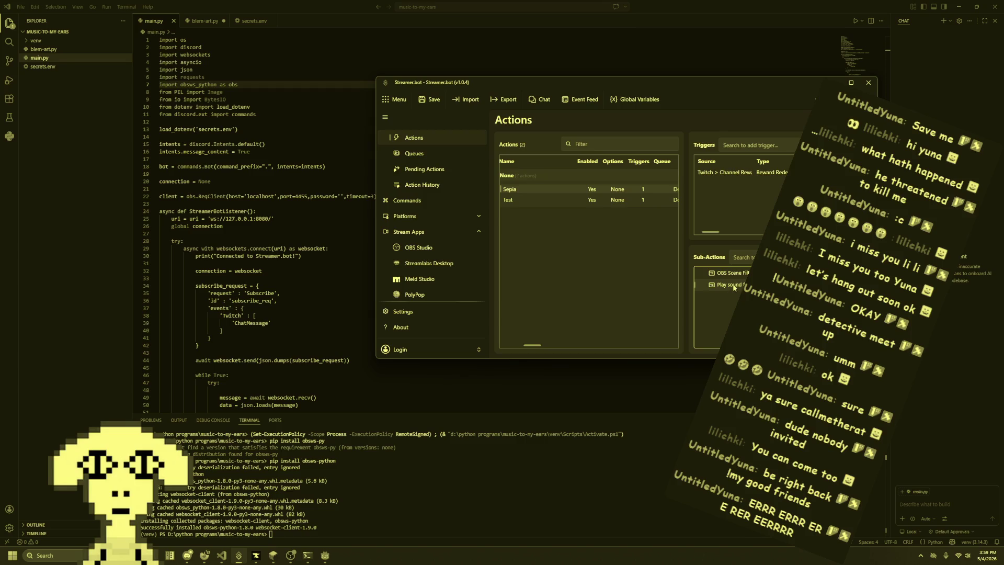
- Delete the Play Sound sub-action from Sepia and select the Test action
key(Delete)
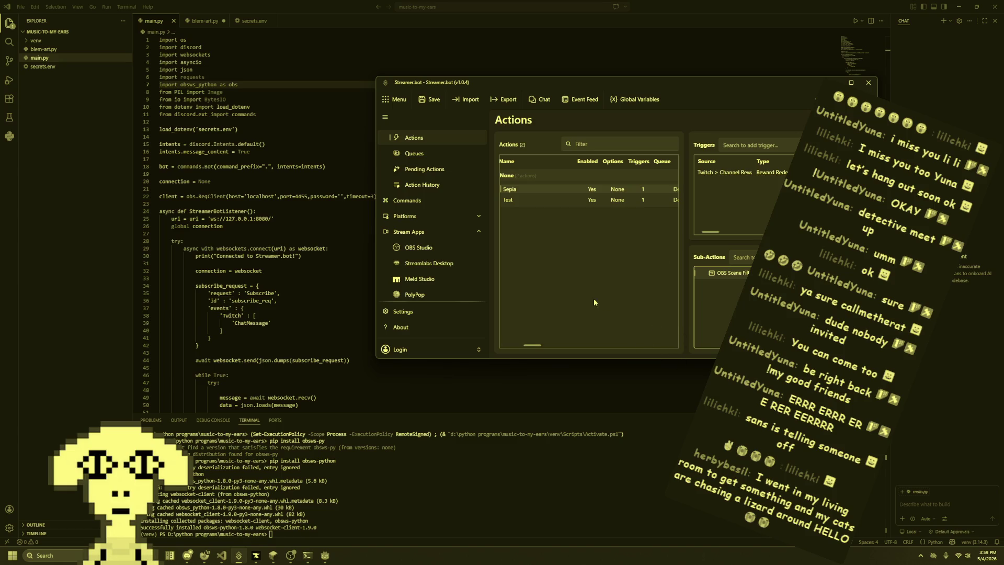
click(553, 201)
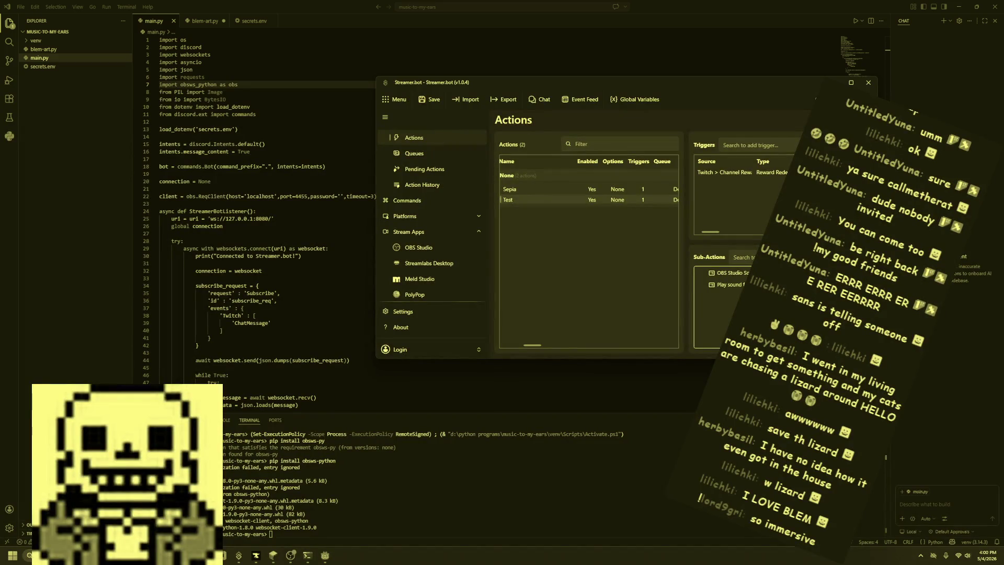
- Add line 3 `var text: String = 'Placeholder Text'` to sentence.gd and save it
click(325, 555)
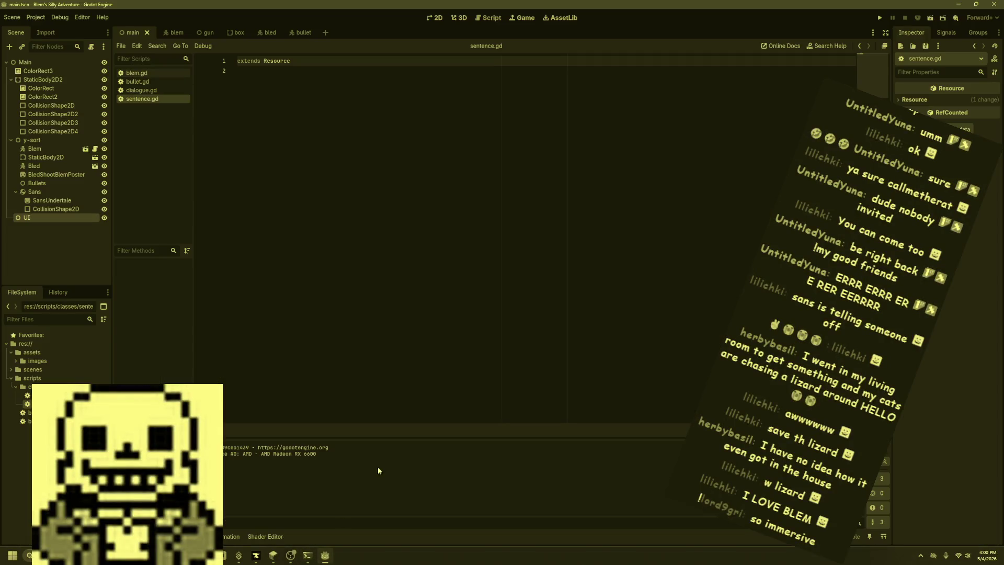
click(398, 337)
key(Return)
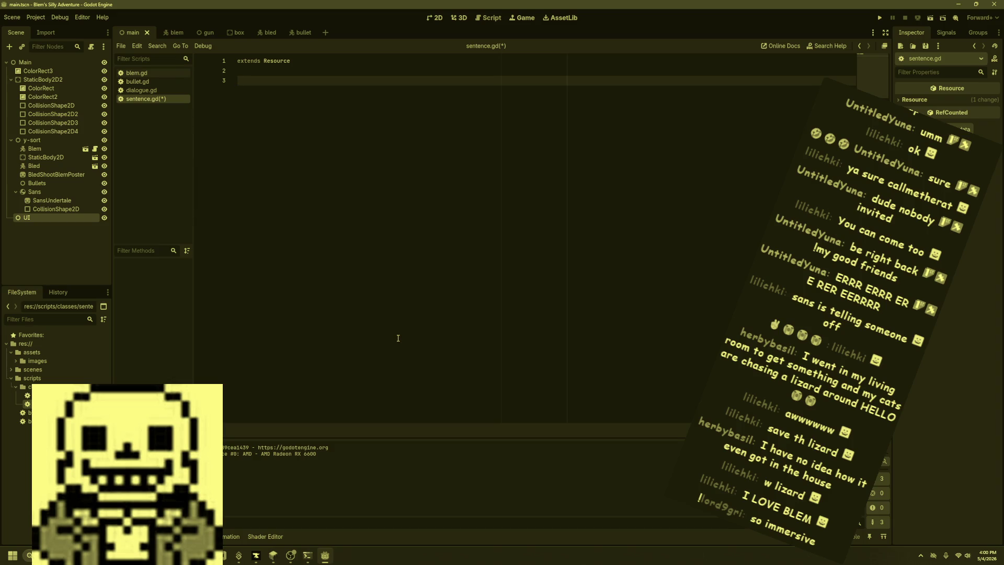
text(var text: stri)
text(ng)
key(Return)
text(=)
key(Escape)
text('Placeholder T)
text(ext)
key(ctrl+s)
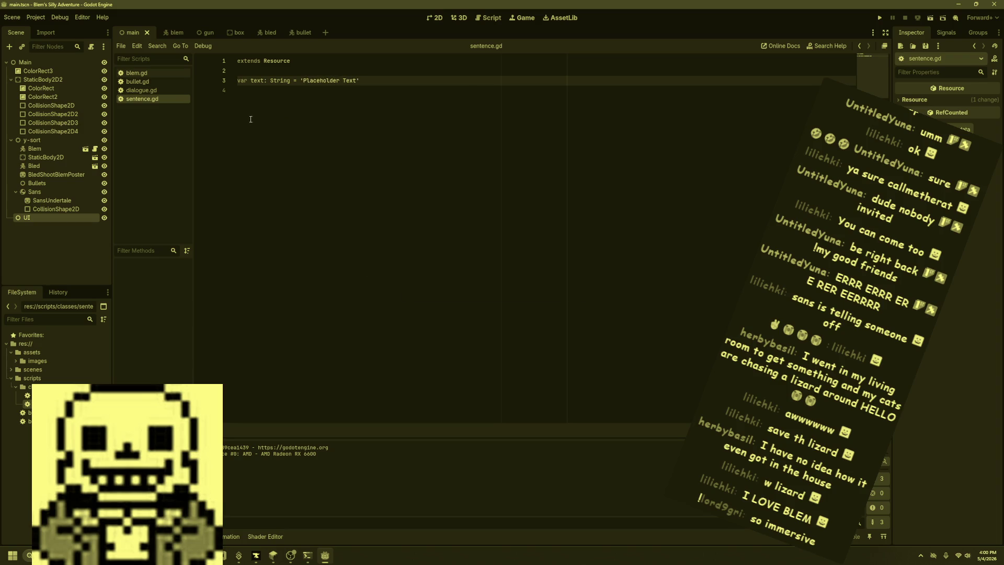
- Toggle between dialogue.gd and sentence.gd in the script list
click(146, 91)
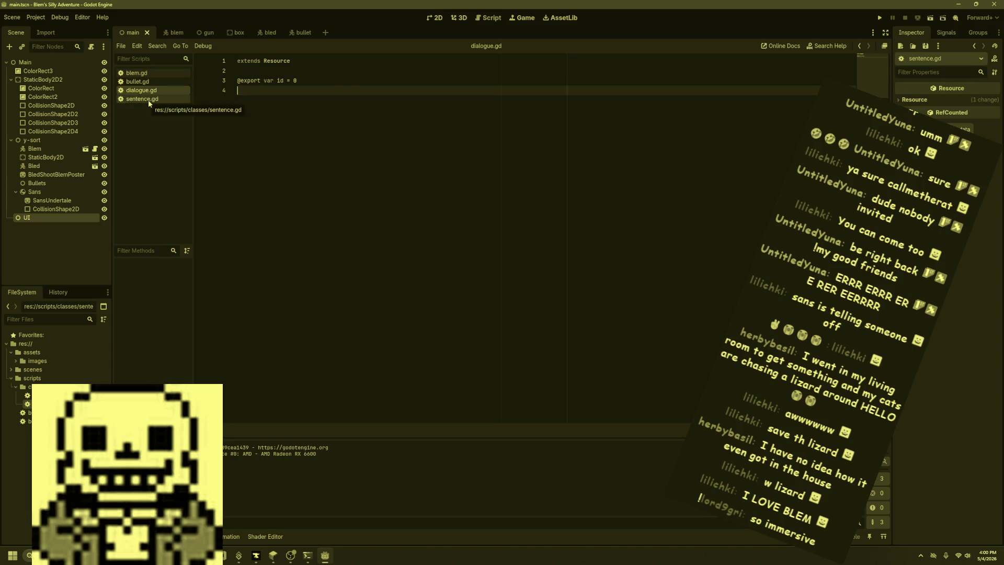
click(149, 100)
click(155, 92)
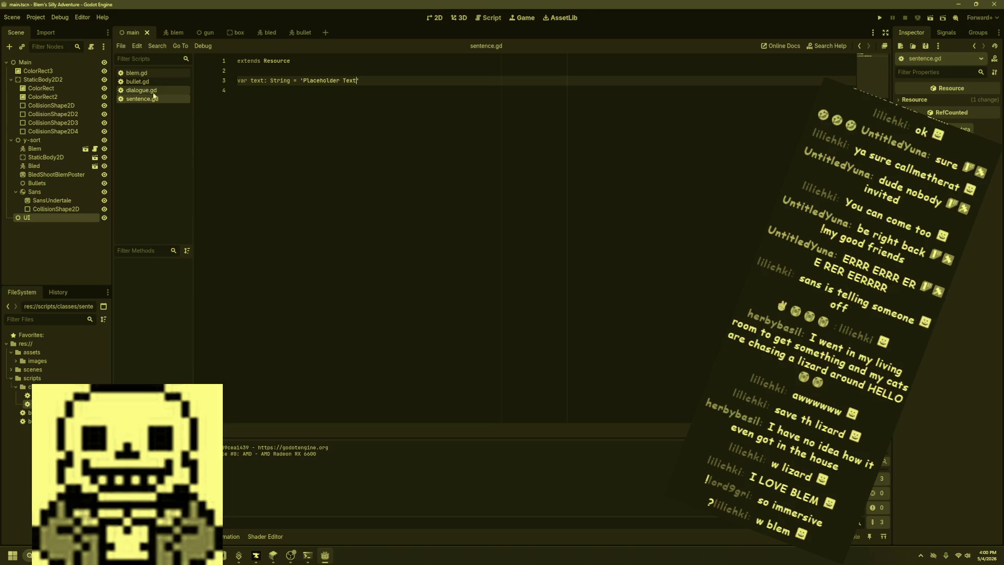
click(155, 99)
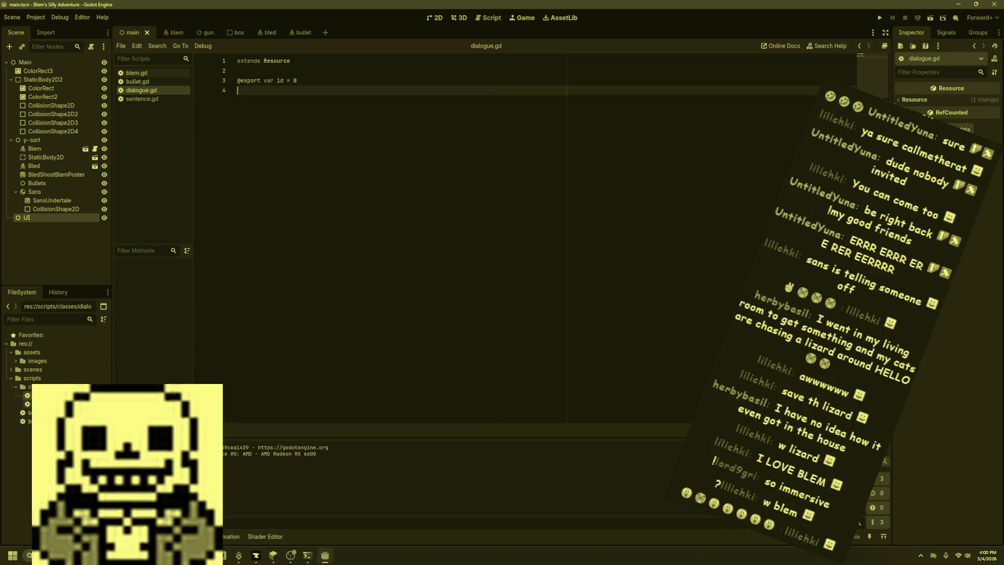
click(141, 90)
key(Return)
text(@export va)
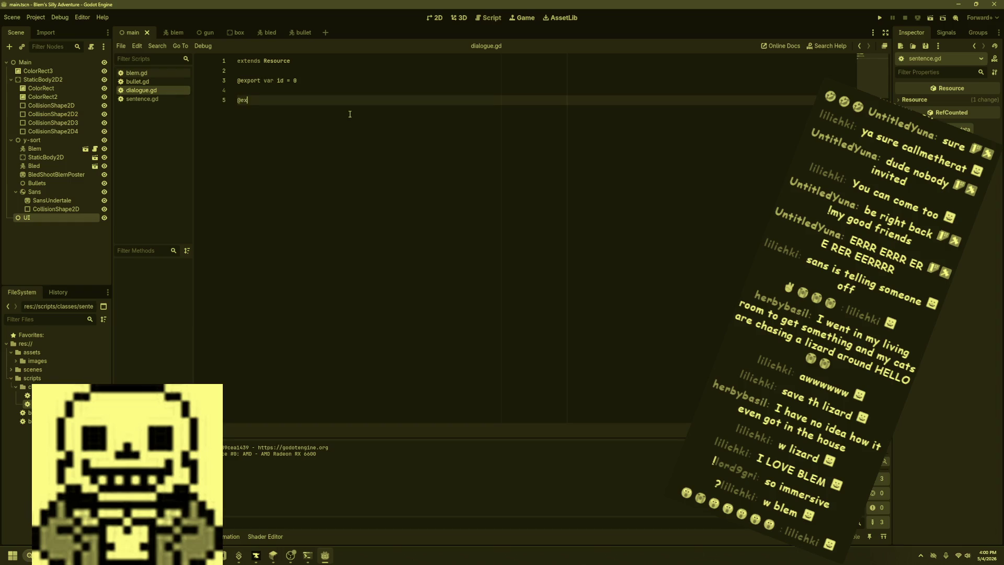
text(r sentences: li)
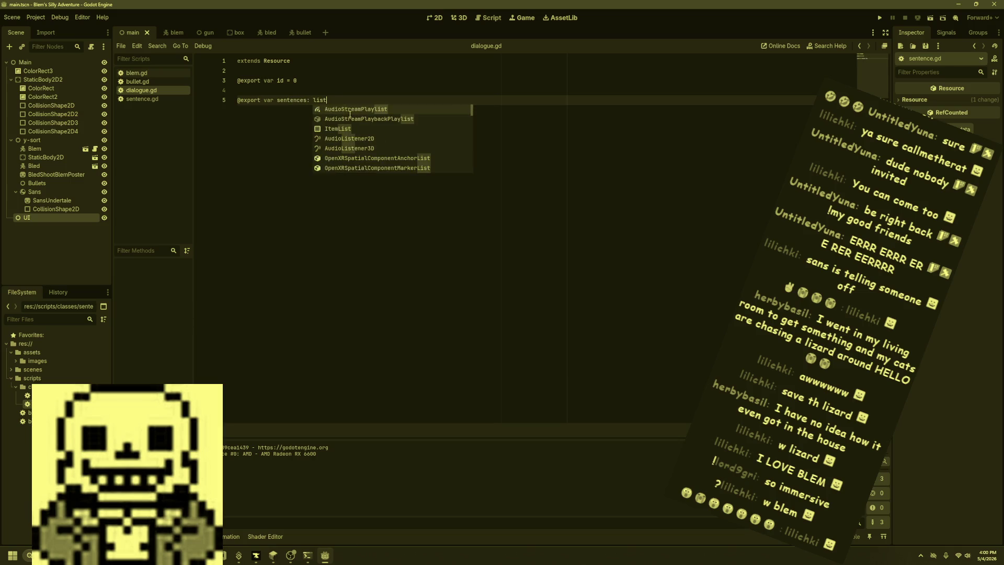
key(BackSpace)
text(Array[Sent)
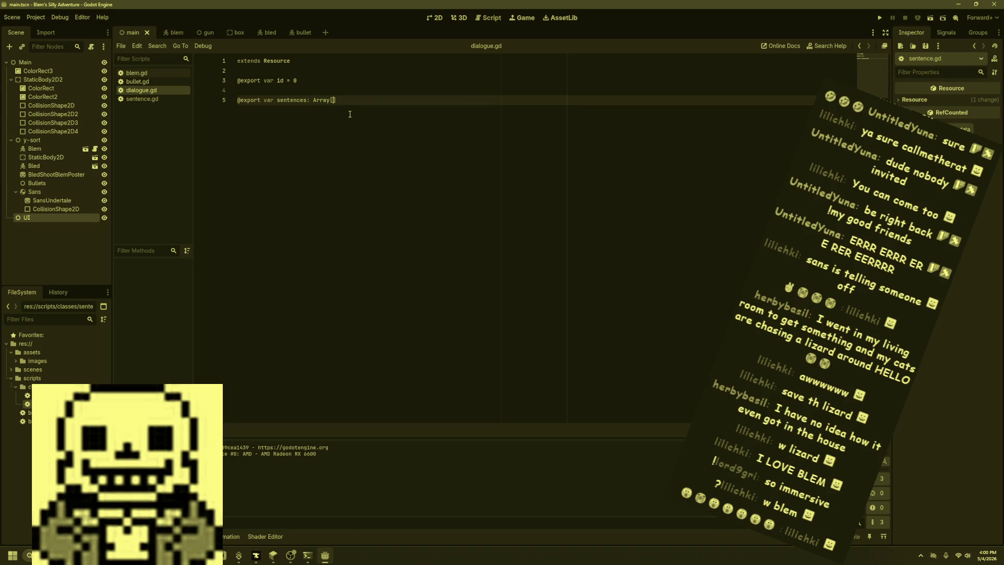
key(BackSpace)
key(BackSpace)
key(BackSpace)
key(ctrl+s)
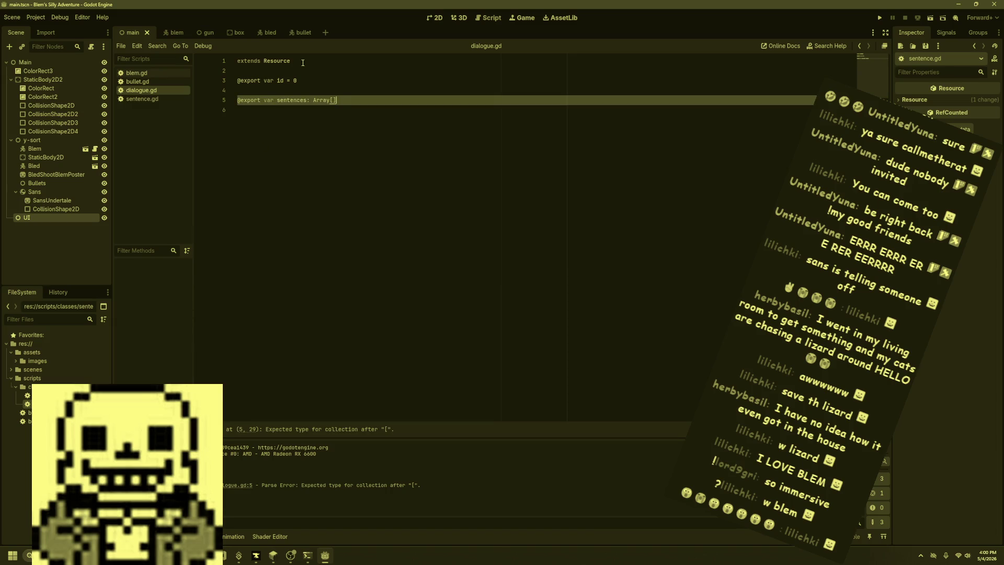
- Put `class_name Dialogue` on its own line in dialogue.gd and save
click(36, 395)
click(314, 74)
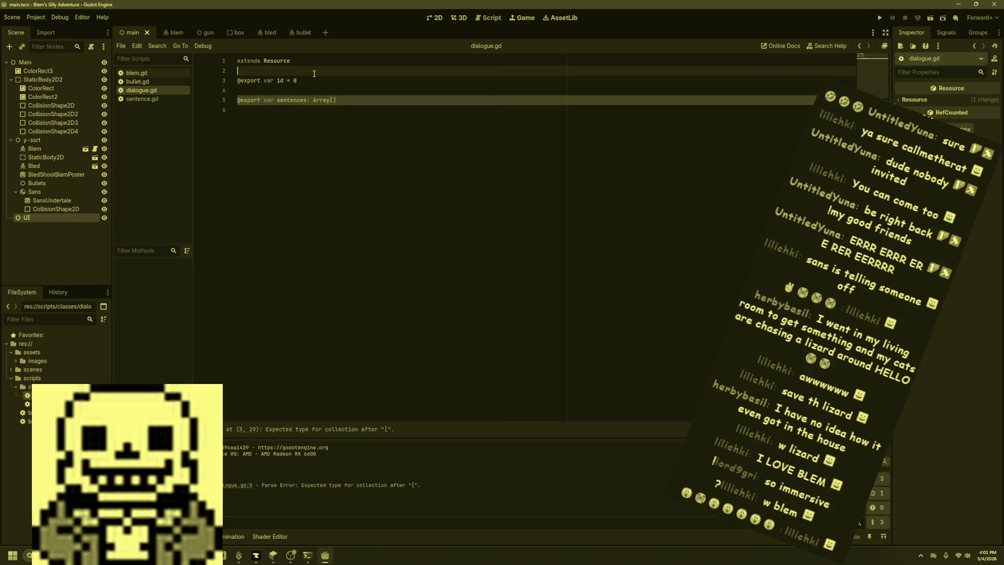
key(Up)
text(c)
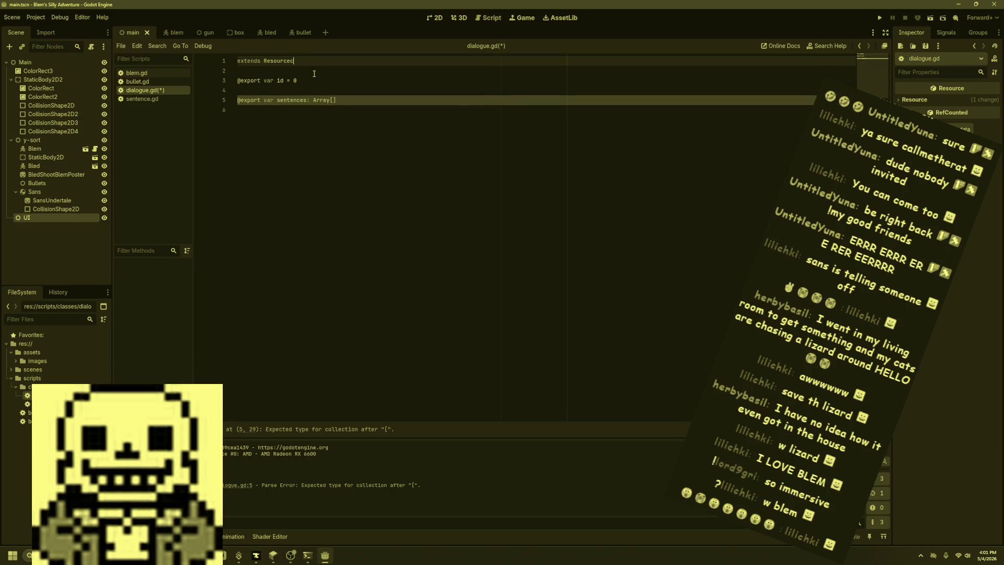
text(lass)
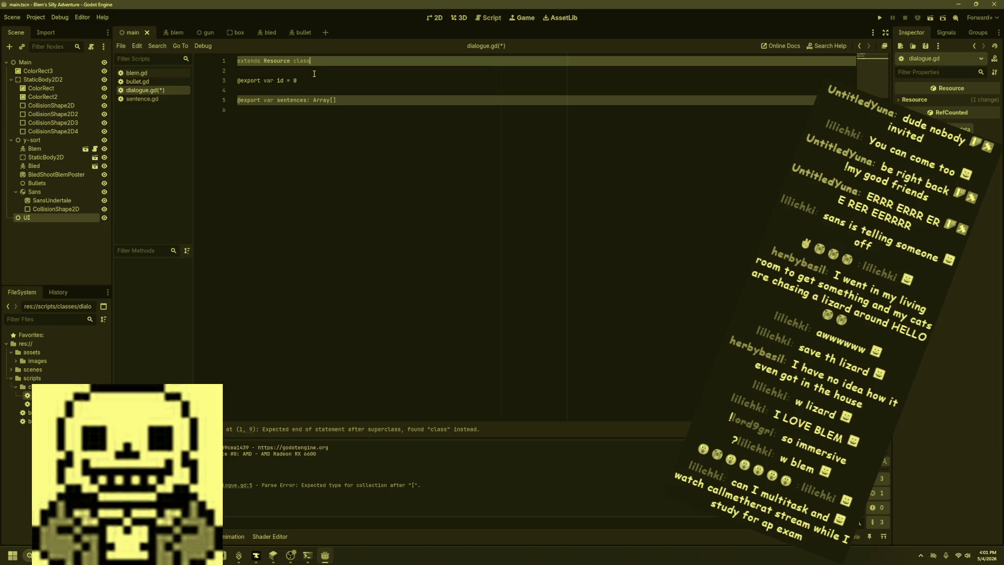
text(me D)
text(ialogue)
key(ctrl+s)
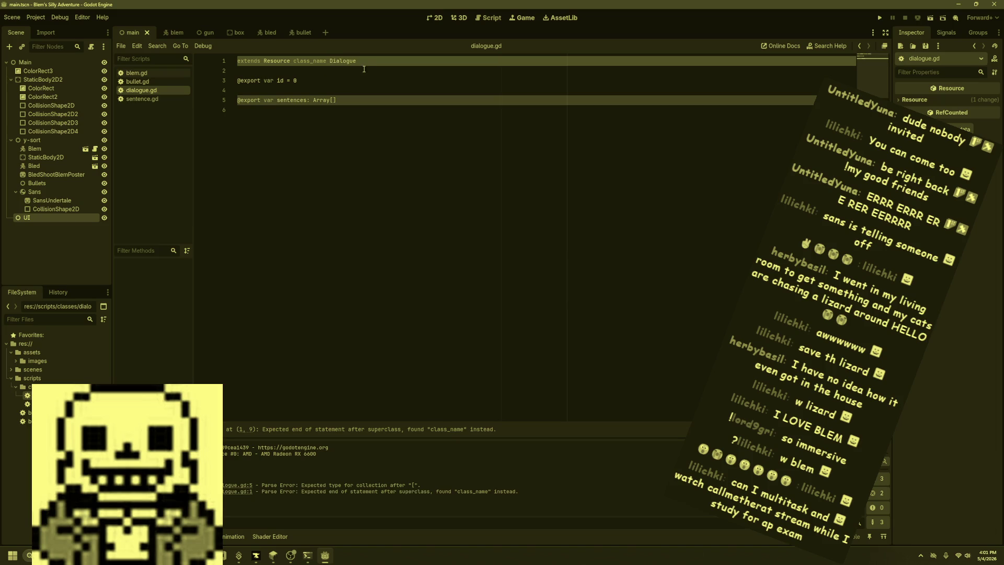
key(BackSpace)
key(BackSpace)
text(ue)
click(294, 61)
key(Return)
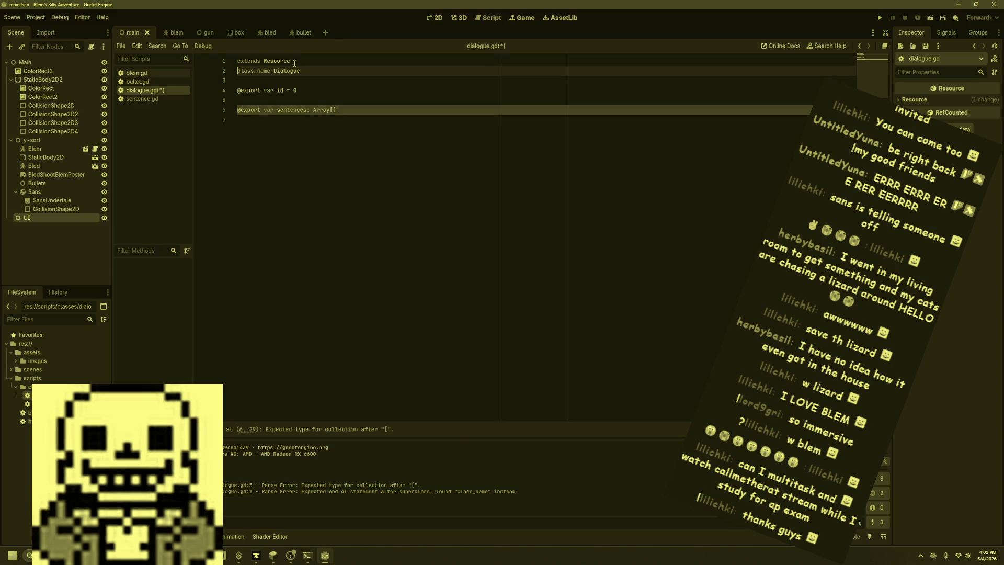
click(350, 112)
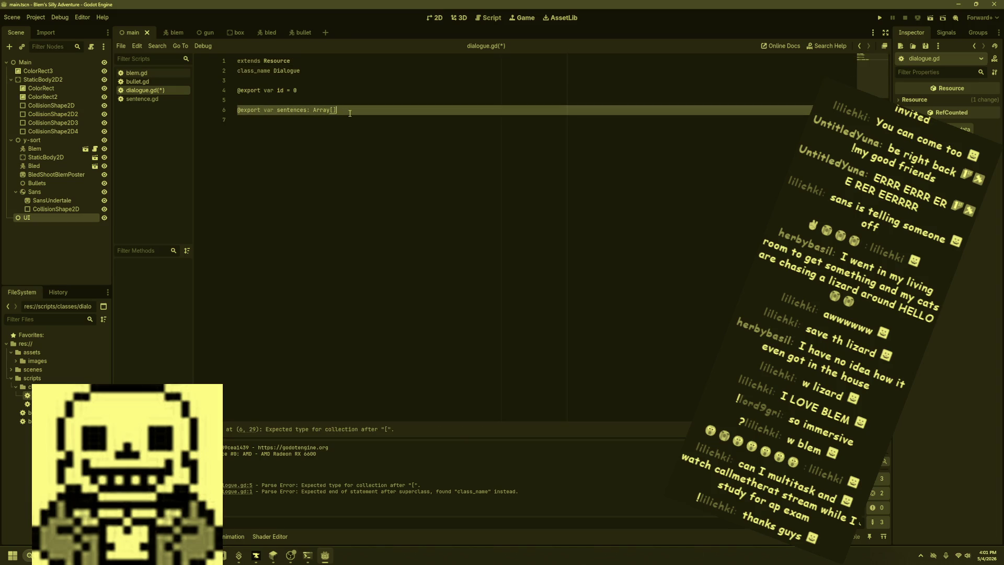
- Add `class_name Sentence` to sentence.gd and save
click(142, 99)
text(class_)
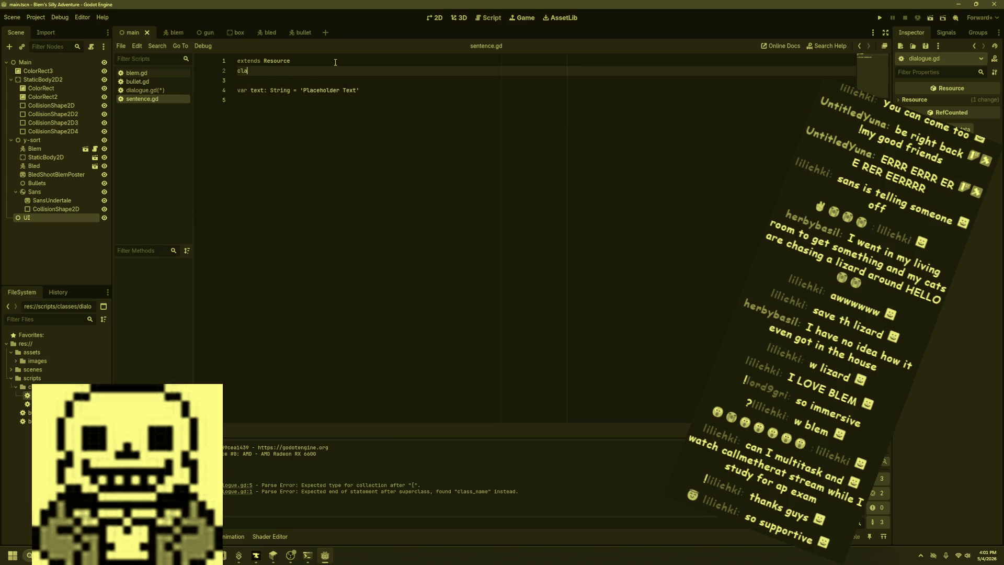
key(Return)
text(S)
text(entence)
key(ctrl+s)
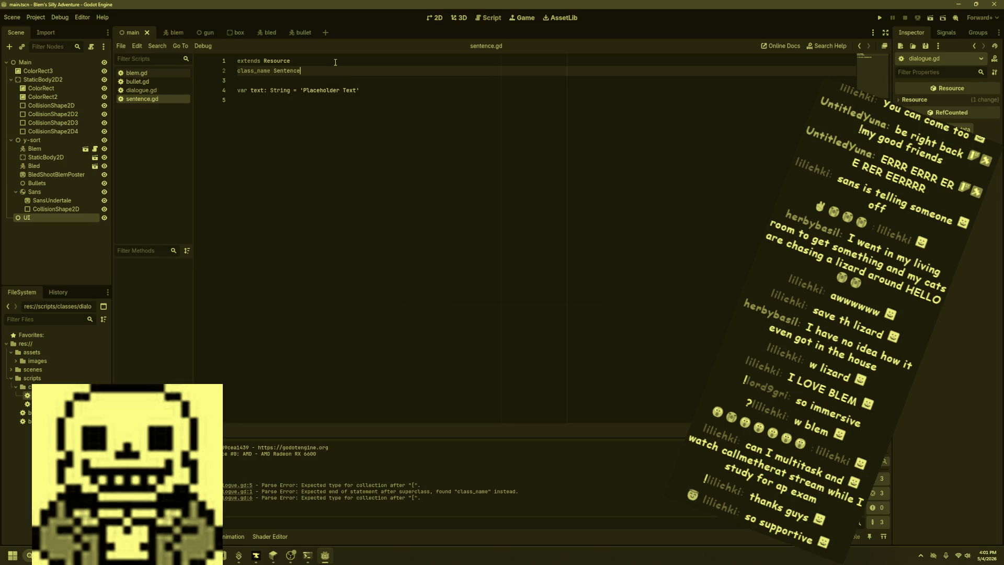
- Change the sentences type to Array[Sentence], delete the blank line 5, and save dialogue.gd
click(163, 93)
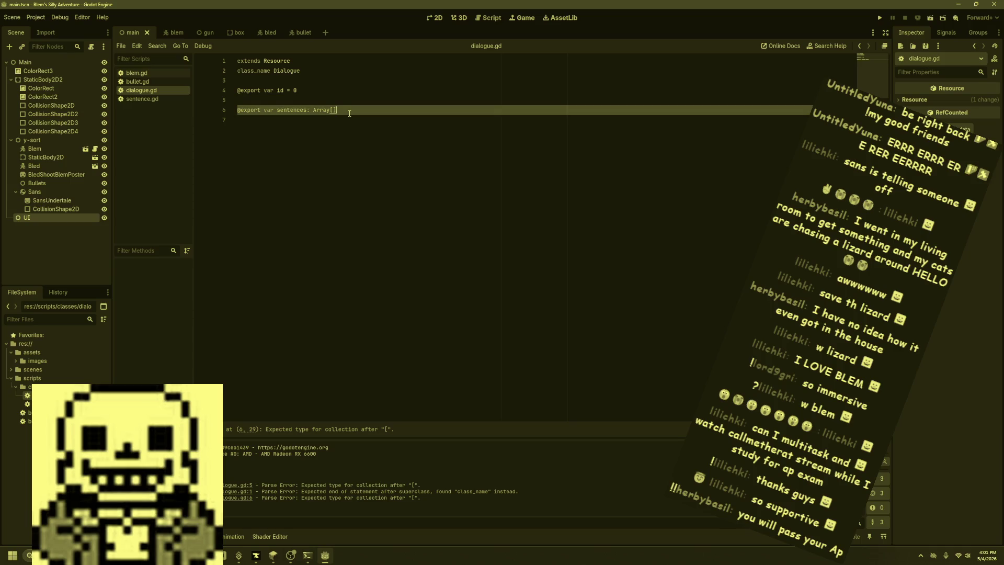
key(Left)
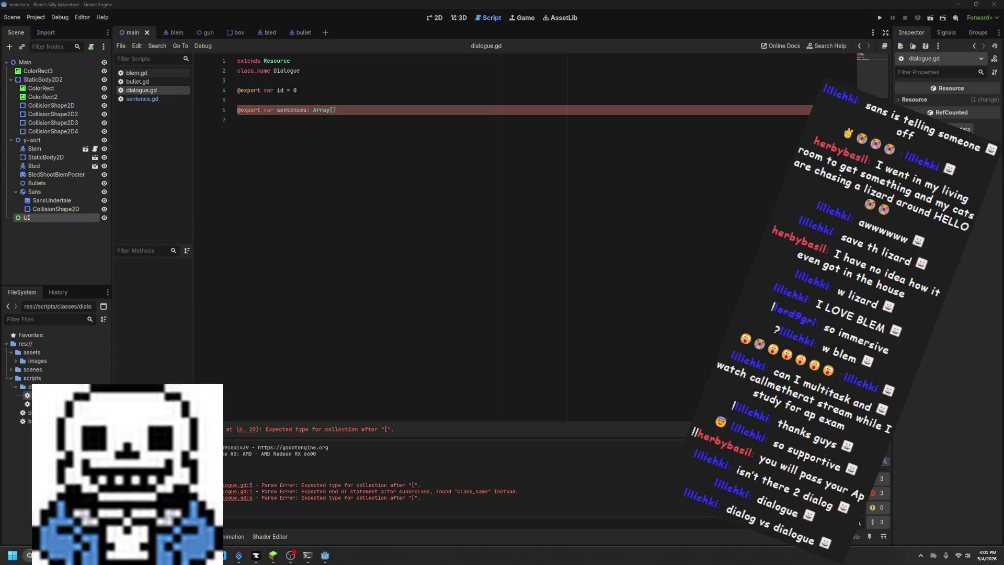
click(333, 110)
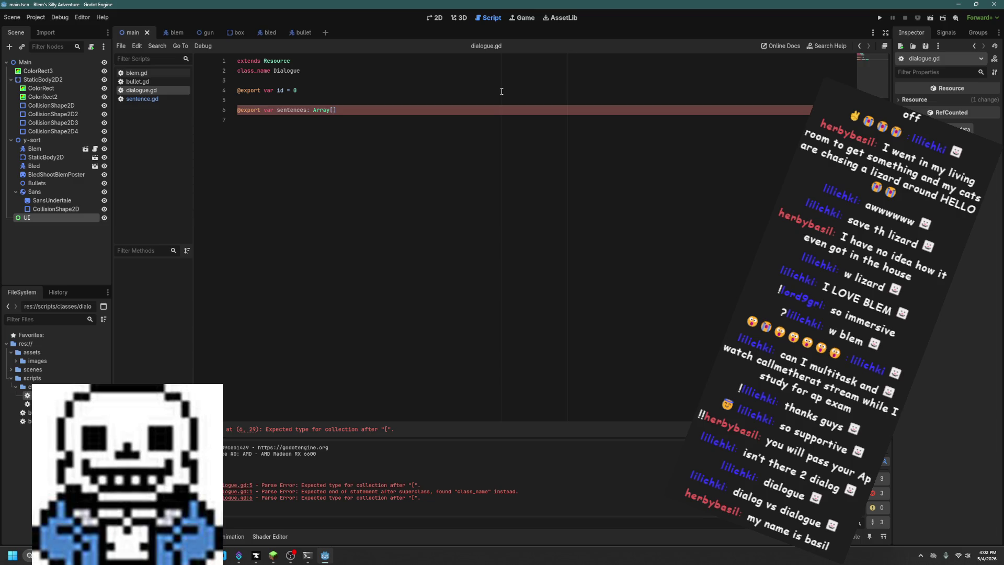
text(Sentence)
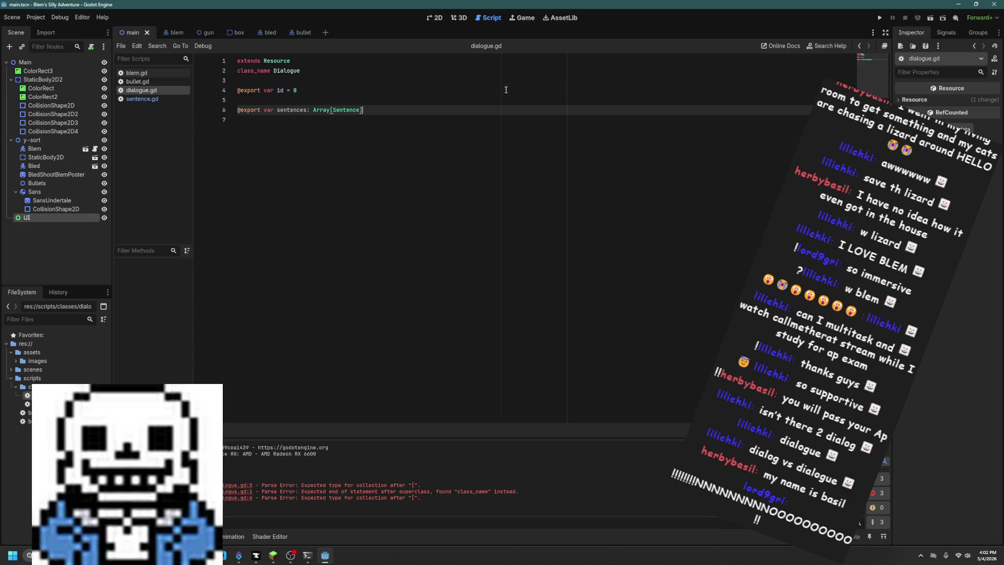
click(426, 101)
key(BackSpace)
key(ctrl+s)
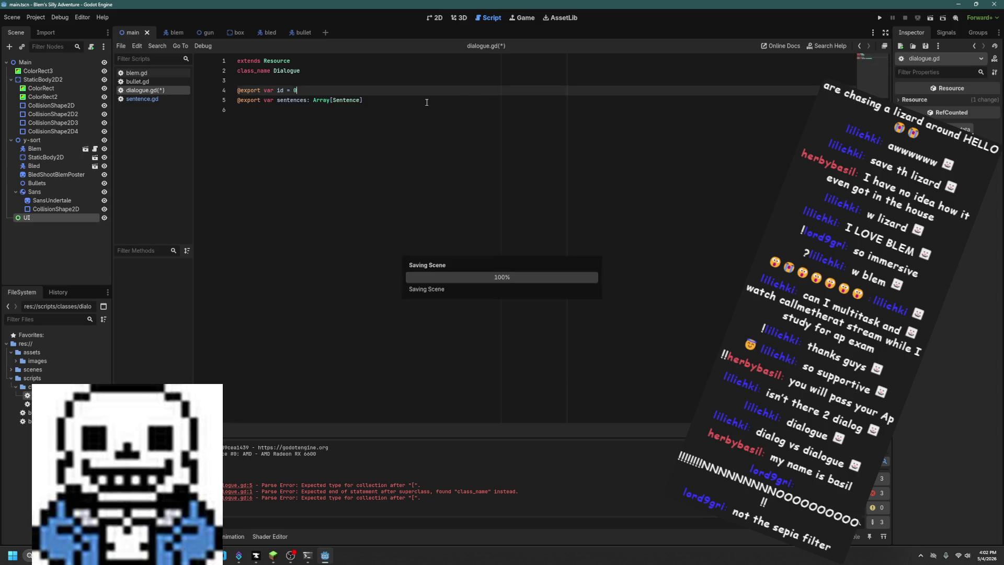
- Create a folder named 'dialogue' inside assets
right_click(22, 352)
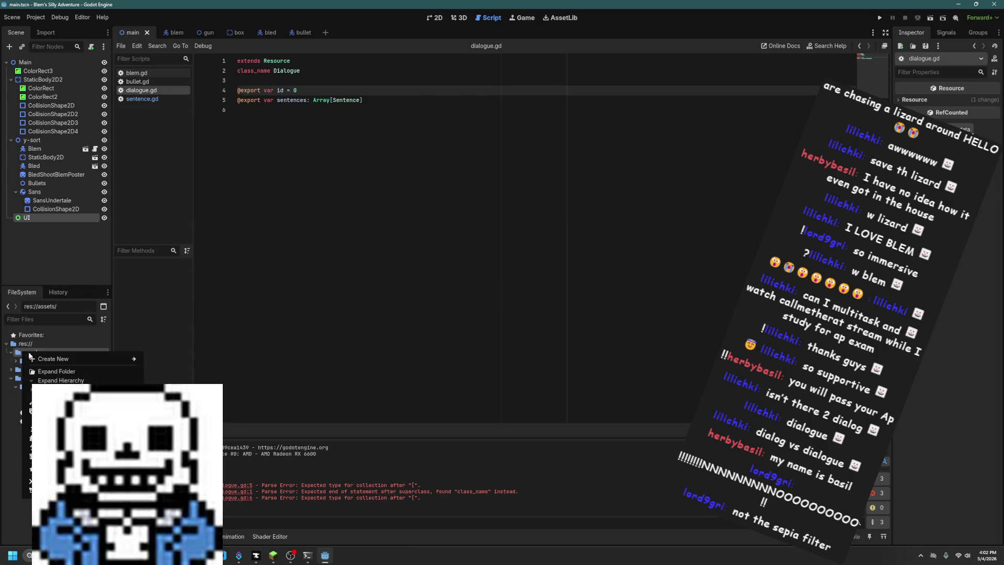
mouse_move(105, 359)
click(152, 359)
text(dialogue)
key(Return)
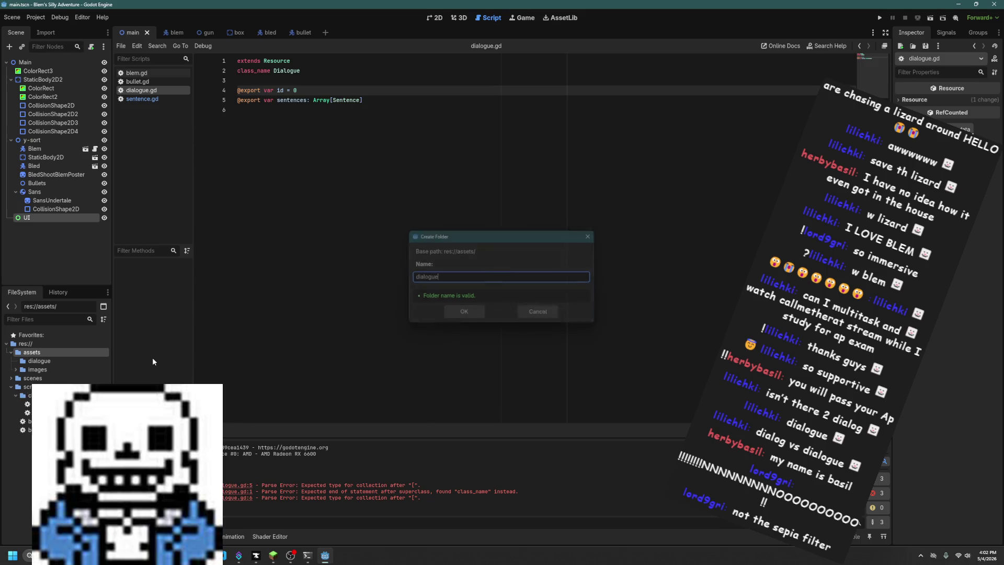
- Start a new resource in the dialogue folder, search for Dialogue and mark it as favourite
right_click(81, 362)
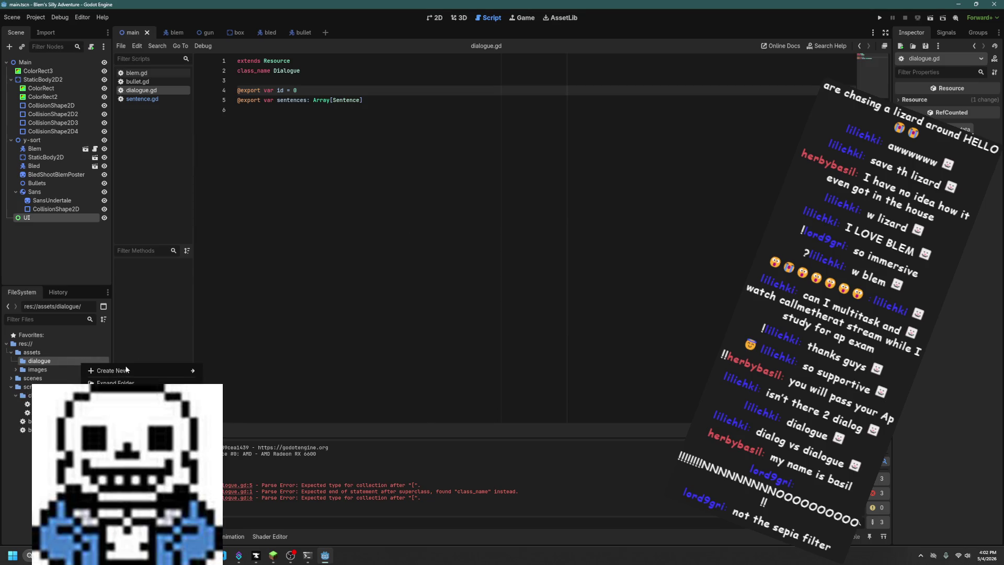
mouse_move(129, 370)
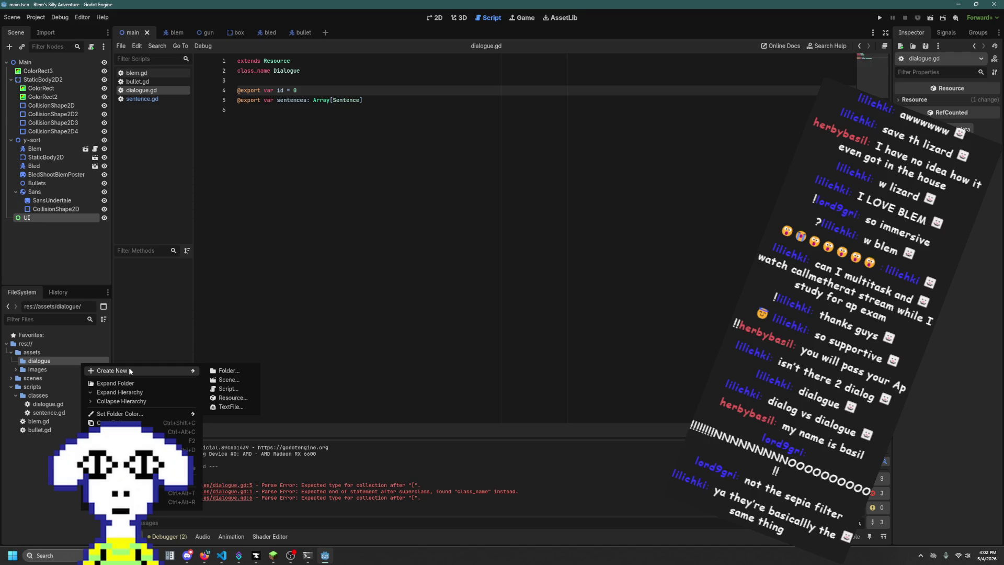
click(232, 398)
text(Dialo)
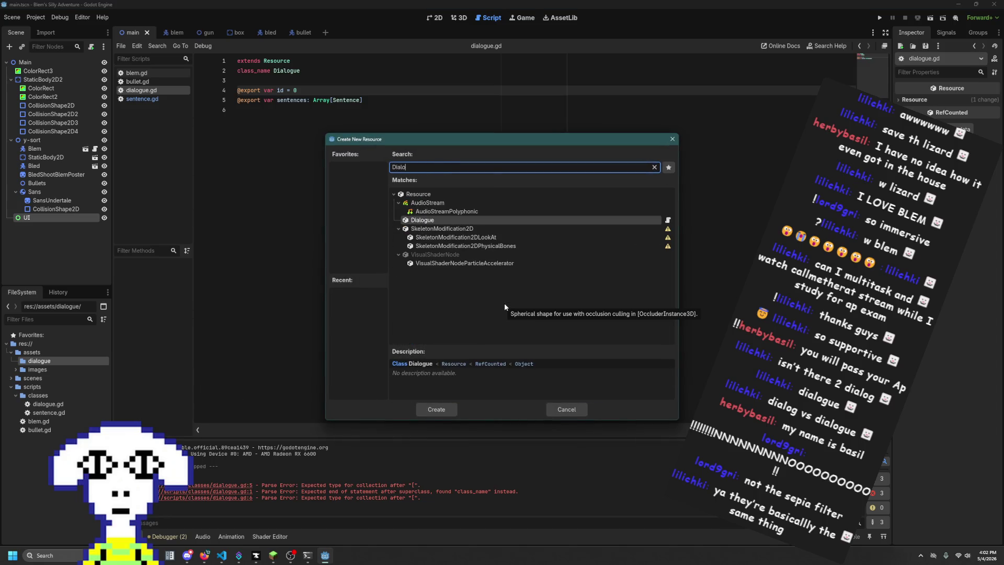
key(Tab)
key(space)
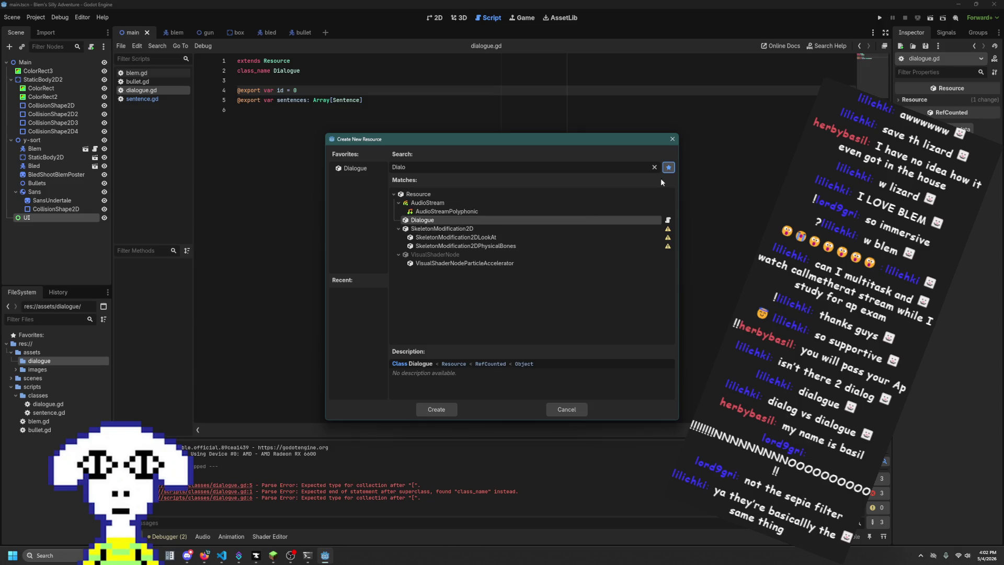
click(670, 169)
click(670, 169)
- Create the Dialogue resource, save it as a .tres file, and add one Sentences array entry
double_click(456, 219)
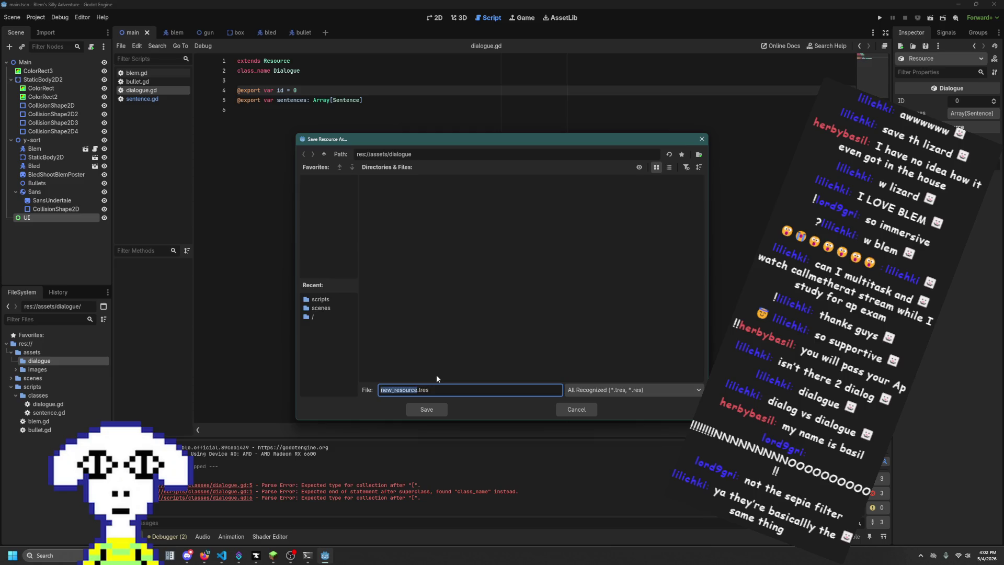
text(dialogue1)
key(Return)
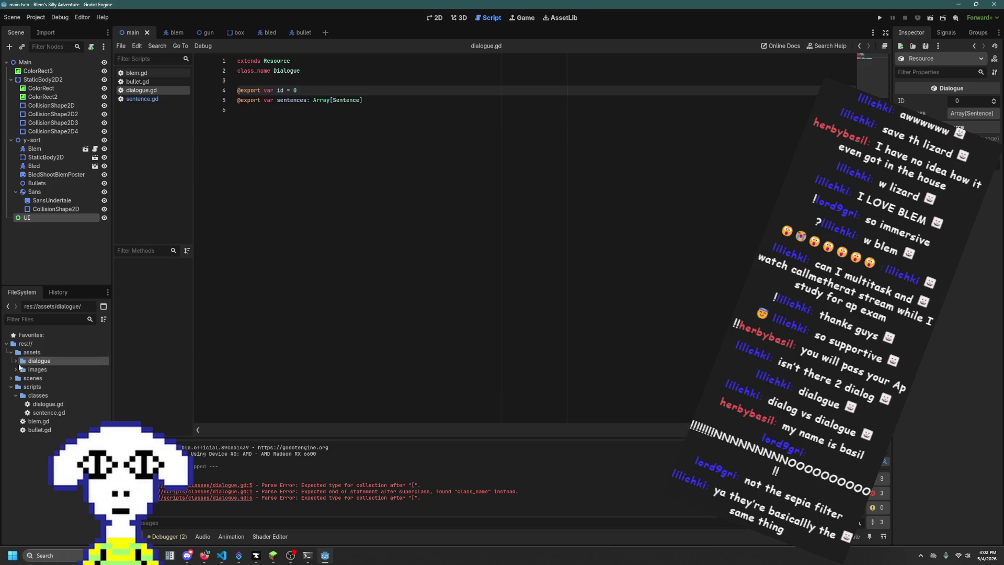
click(970, 119)
click(961, 128)
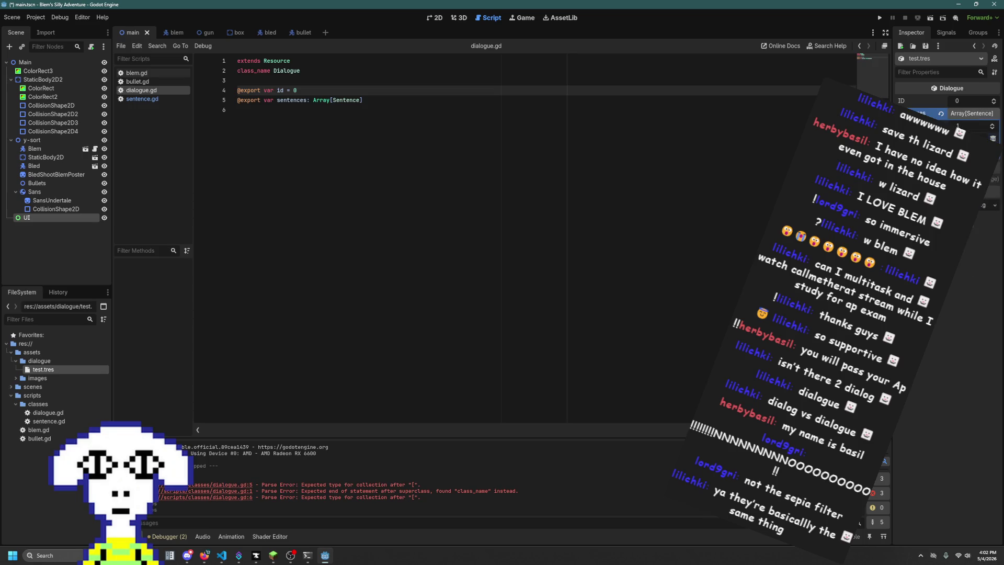
click(141, 99)
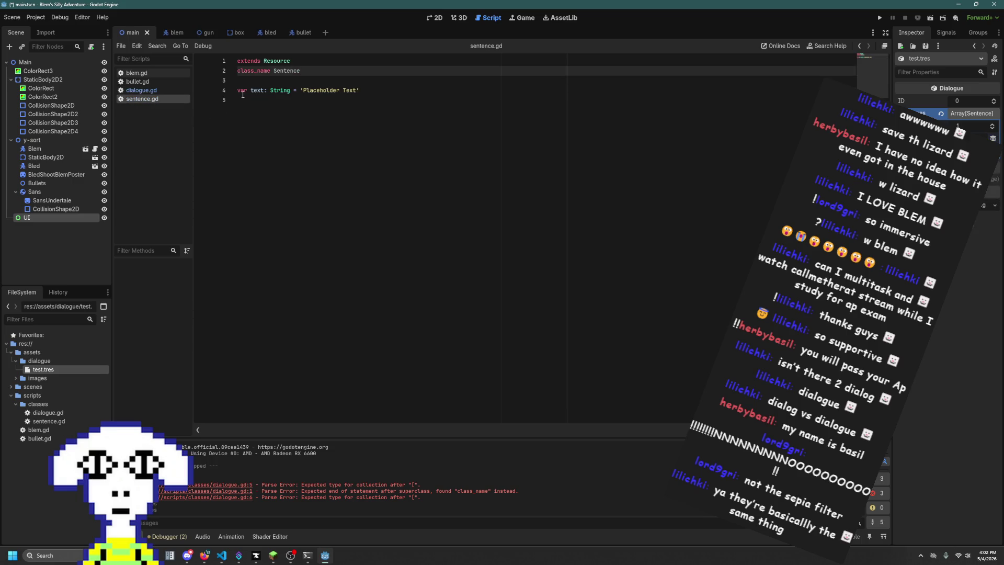
click(240, 92)
text(#exp)
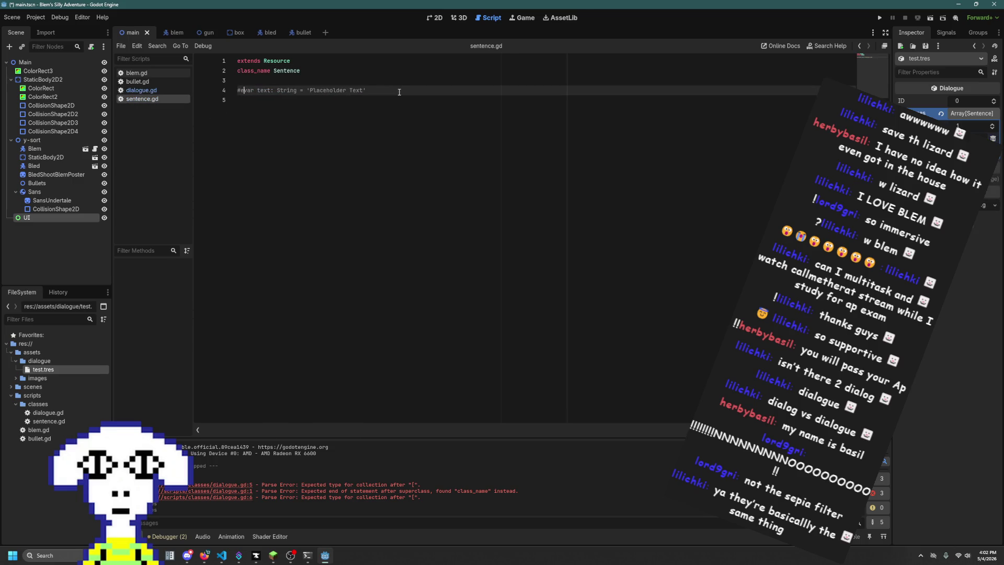
text(ort)
key(Home)
key(Delete)
text(@)
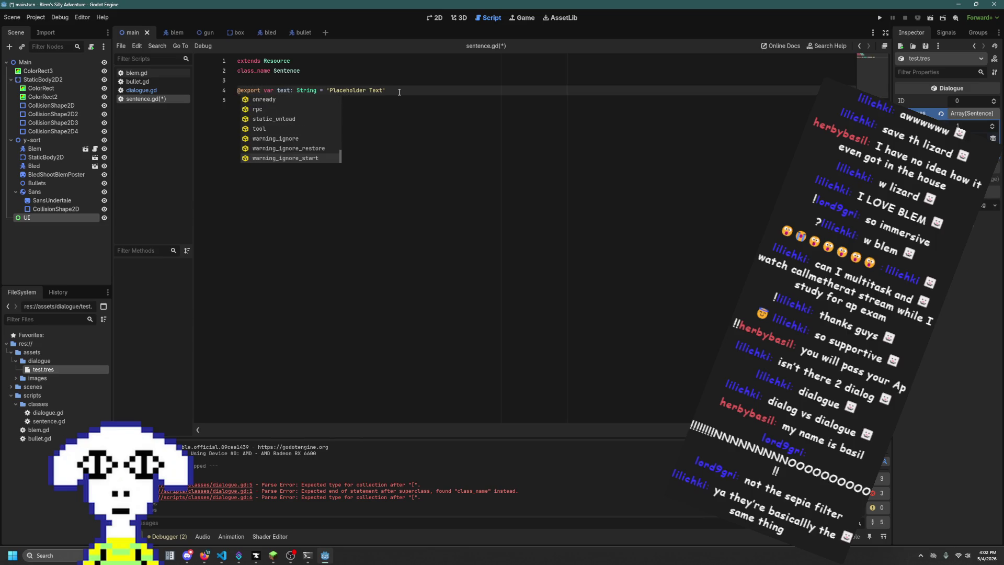
key(Escape)
key(Up)
key(Return)
text(@export v)
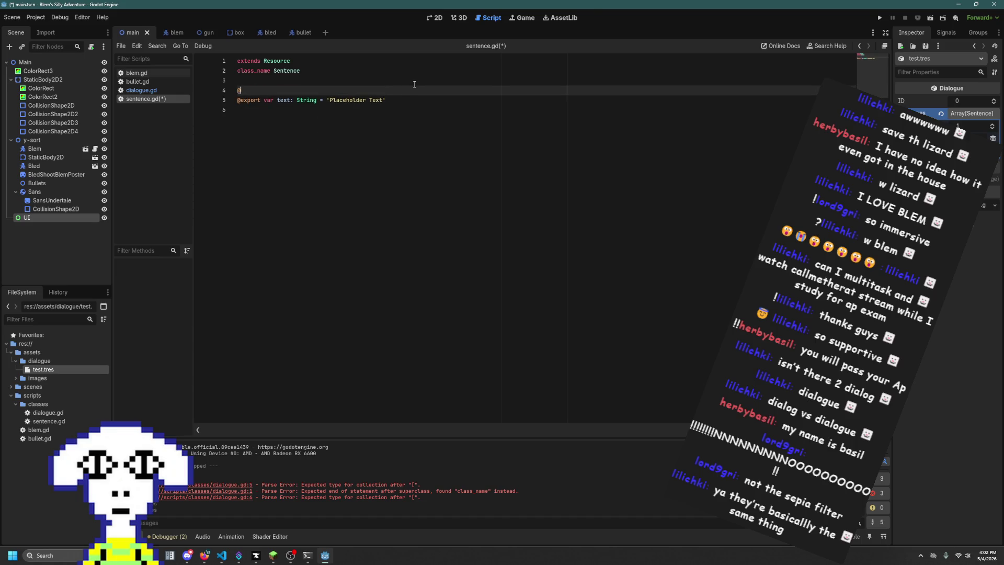
text(ar name: )
text(Strin)
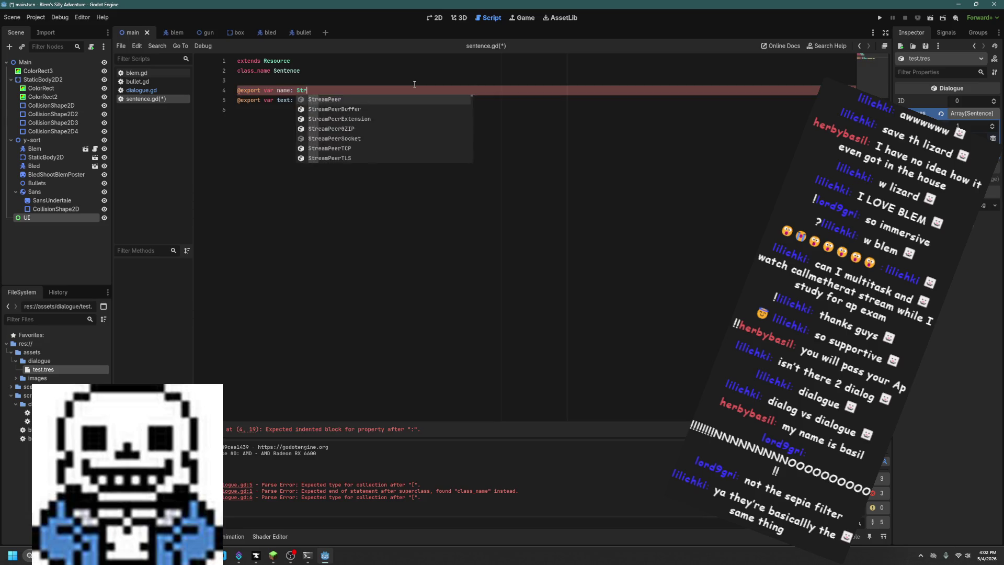
text(g)
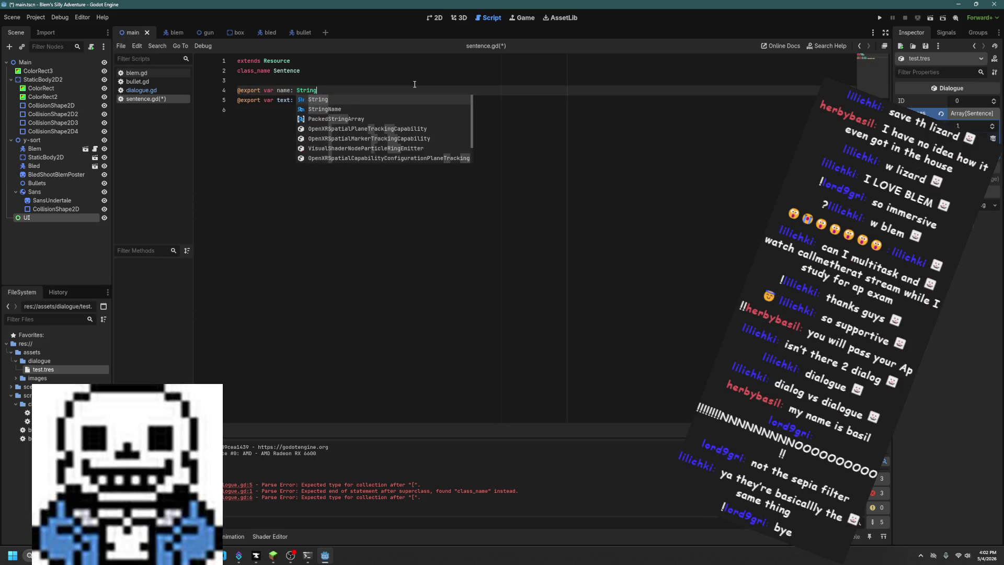
text( = )
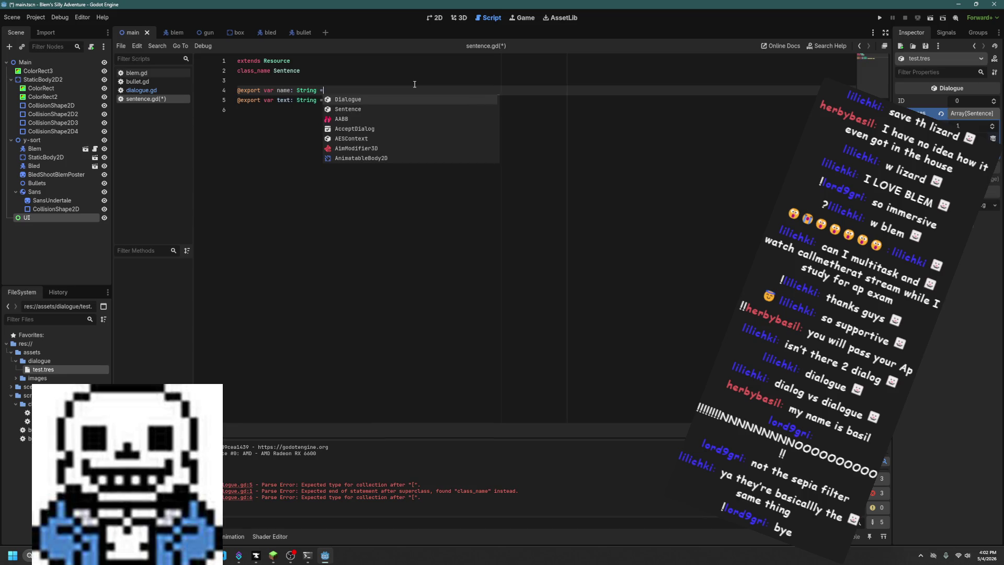
text('Placeholder Na)
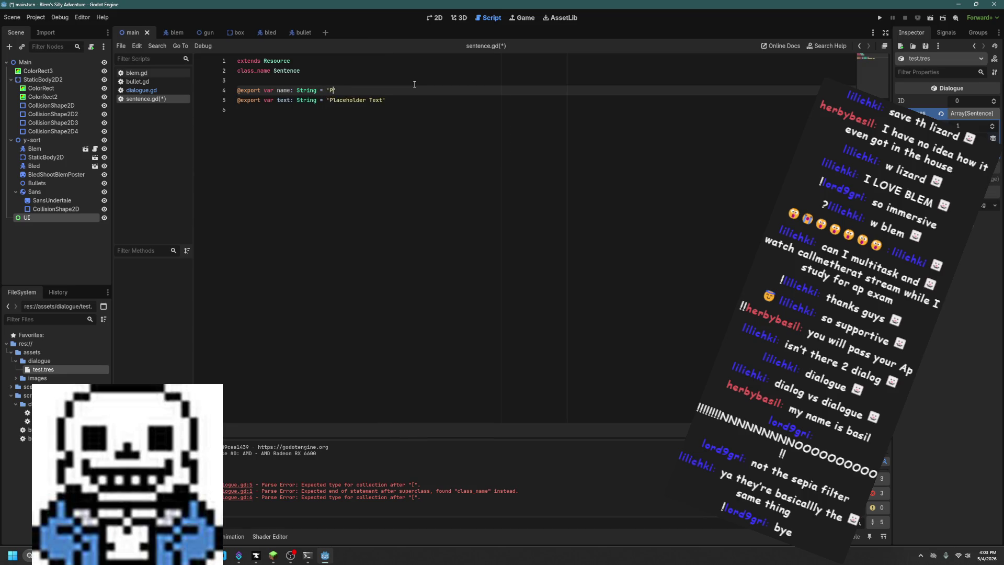
text(me)
key(ctrl+s)
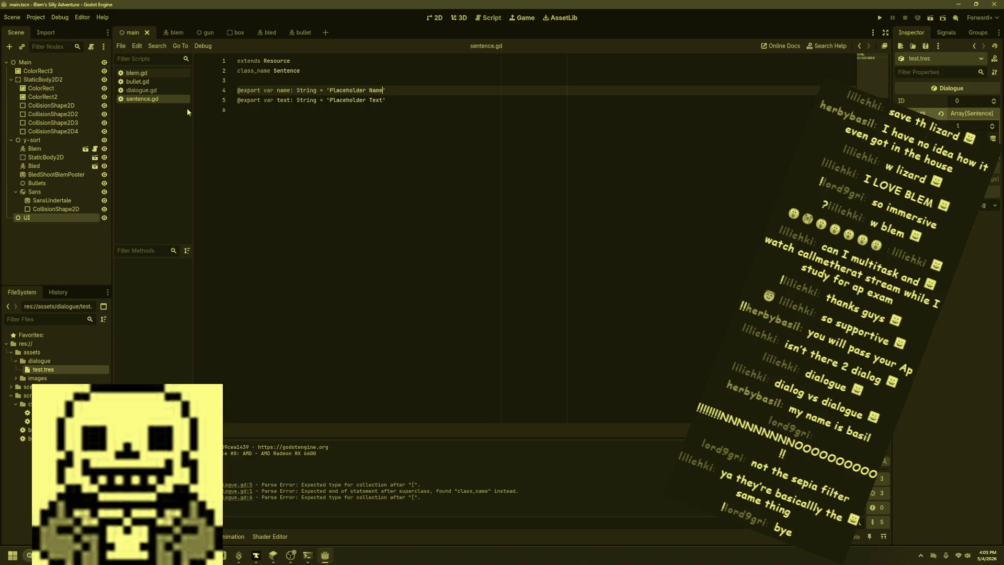
- Switch back and forth between dialogue.gd and sentence.gd in the script list
click(138, 82)
click(149, 91)
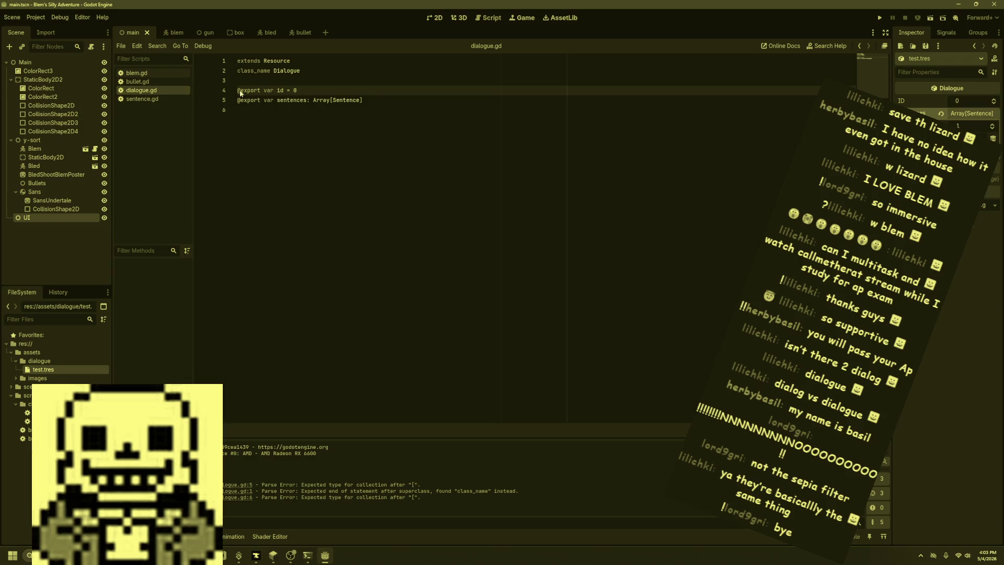
click(239, 62)
click(157, 99)
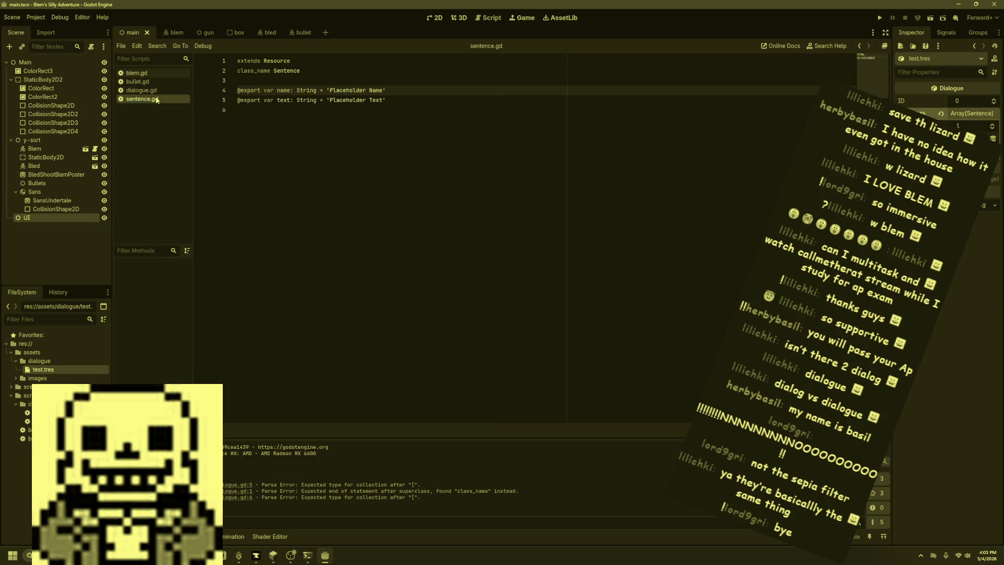
click(384, 100)
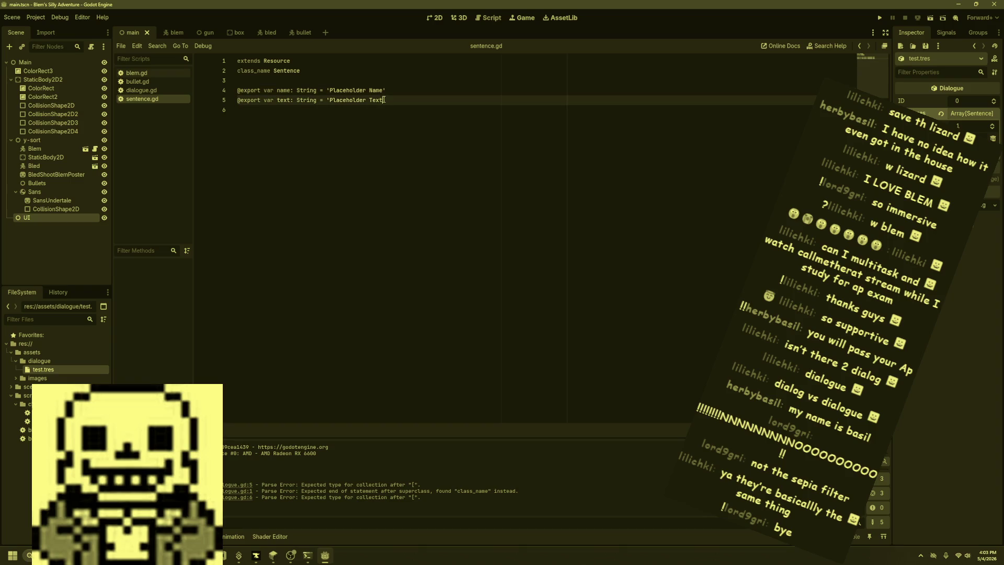
click(156, 93)
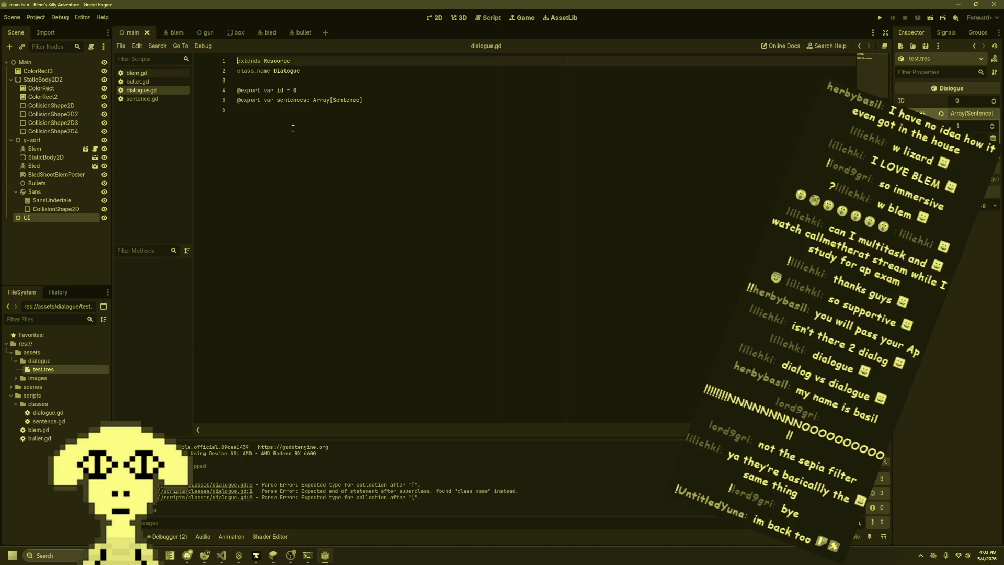
- Review the sentences line in dialogue.gd and glance at the Sentence script
click(385, 103)
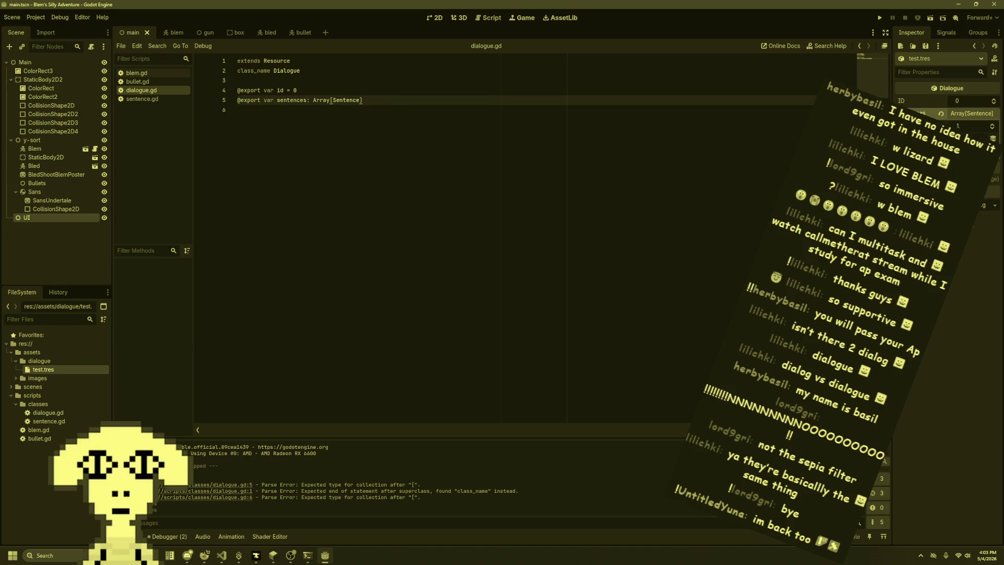
click(397, 213)
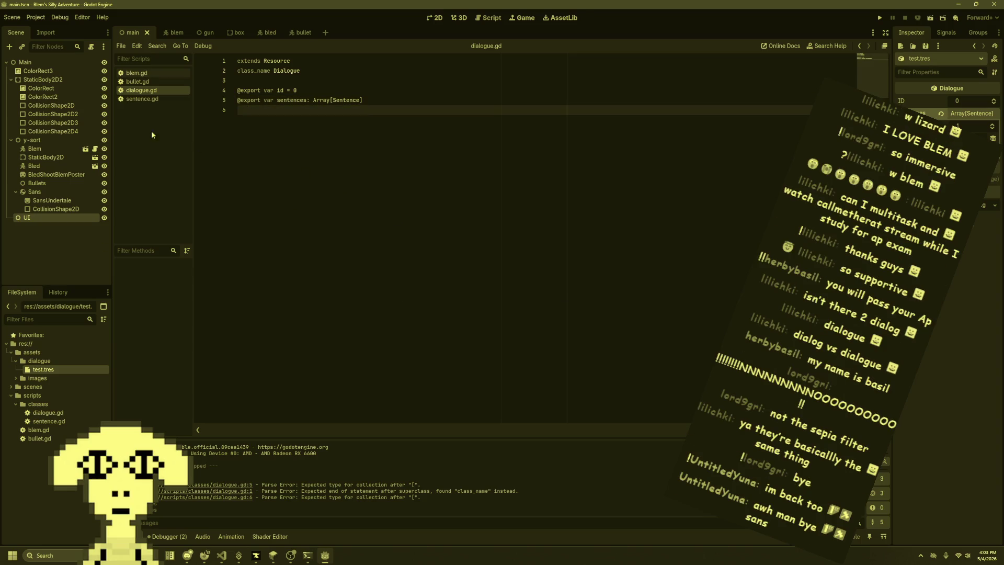
click(156, 97)
click(152, 90)
- Grow test.tres's sentences array to two Sentence entries and narrow the Inspector
click(958, 130)
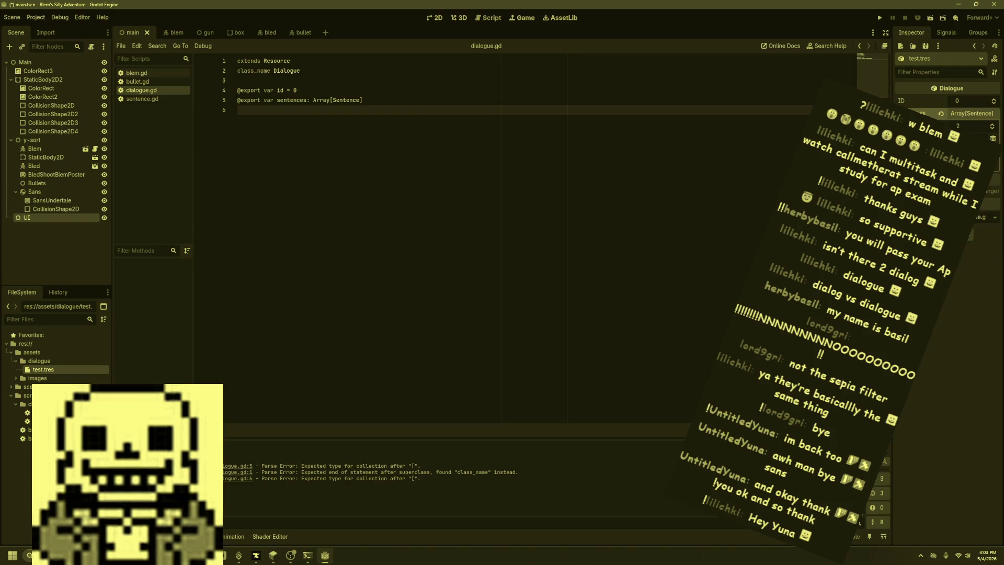
click(983, 235)
click(649, 148)
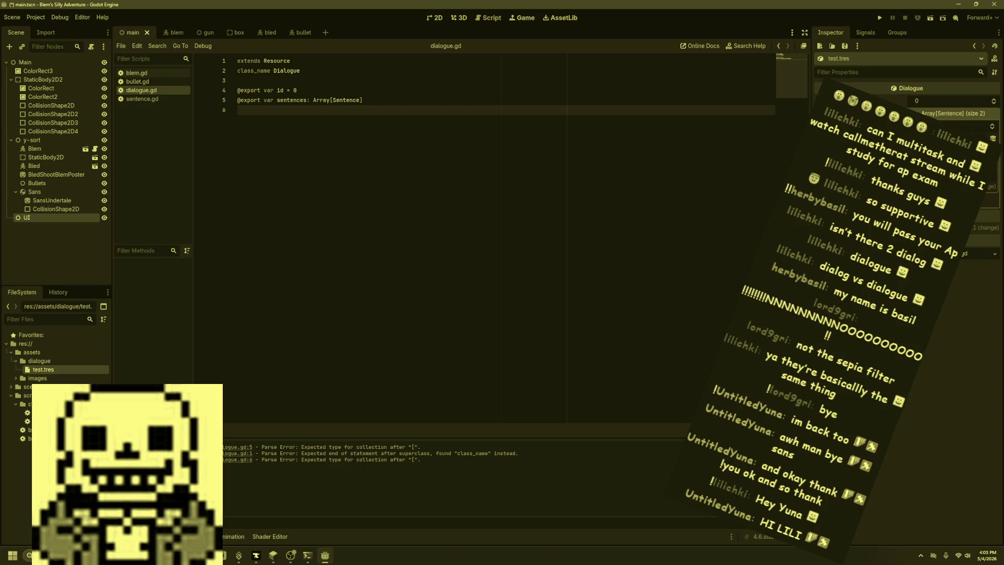
drag(812, 261, 842, 261)
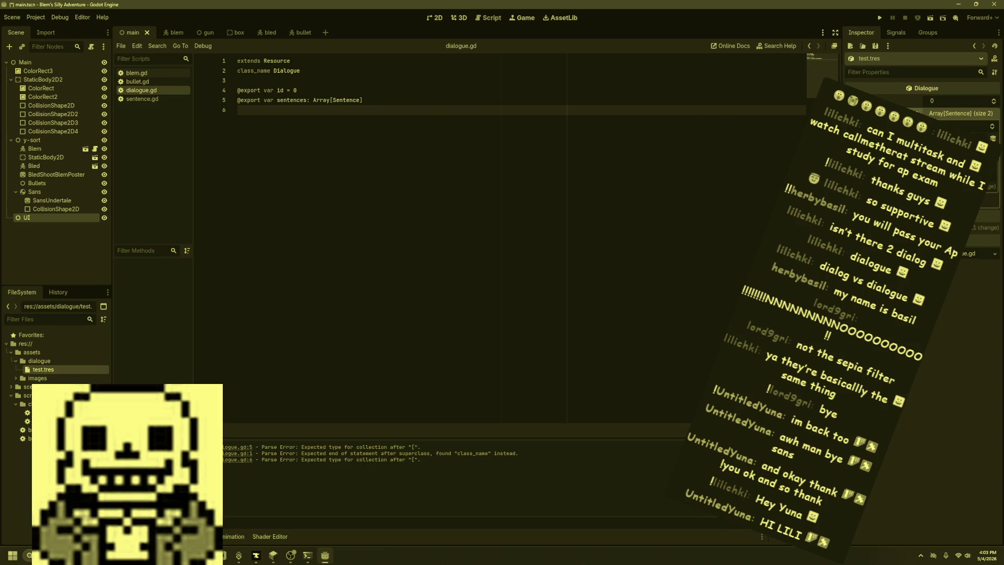
- Save, then start a new scene with a User Interface root named DialogueBox
key(ctrl+s)
key(ctrl+n)
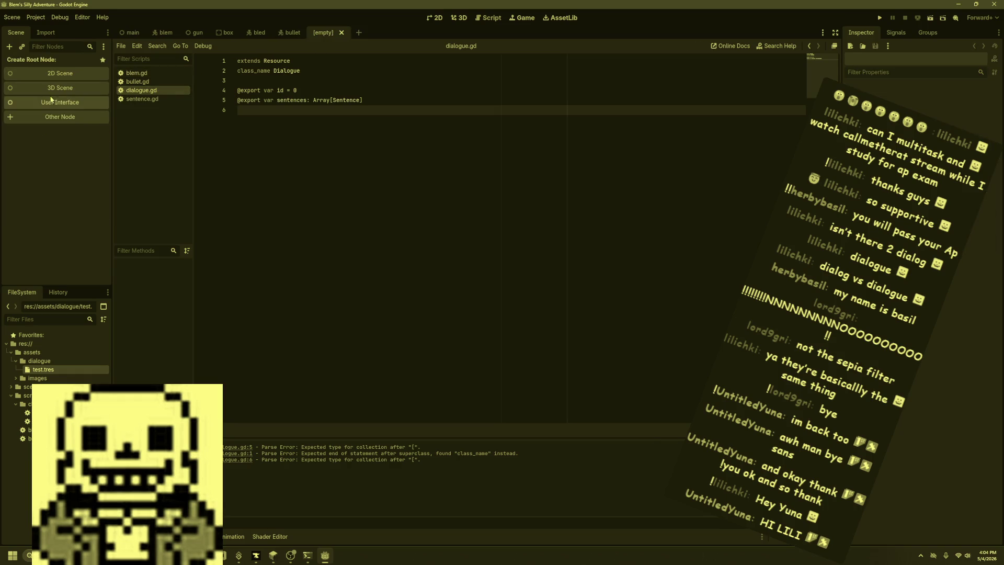
click(51, 101)
key(F2)
text(Dialog)
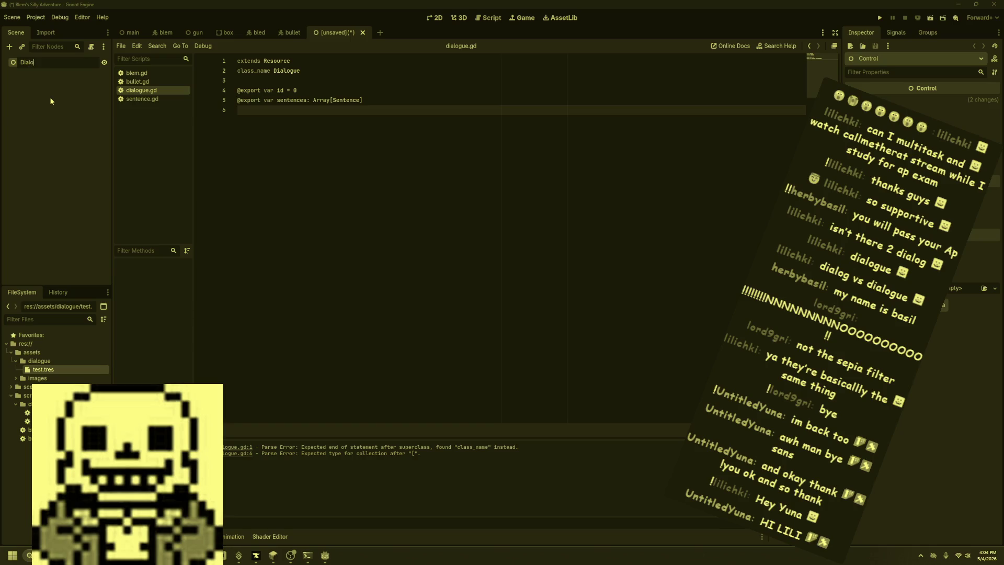
text(ueBox)
key(Return)
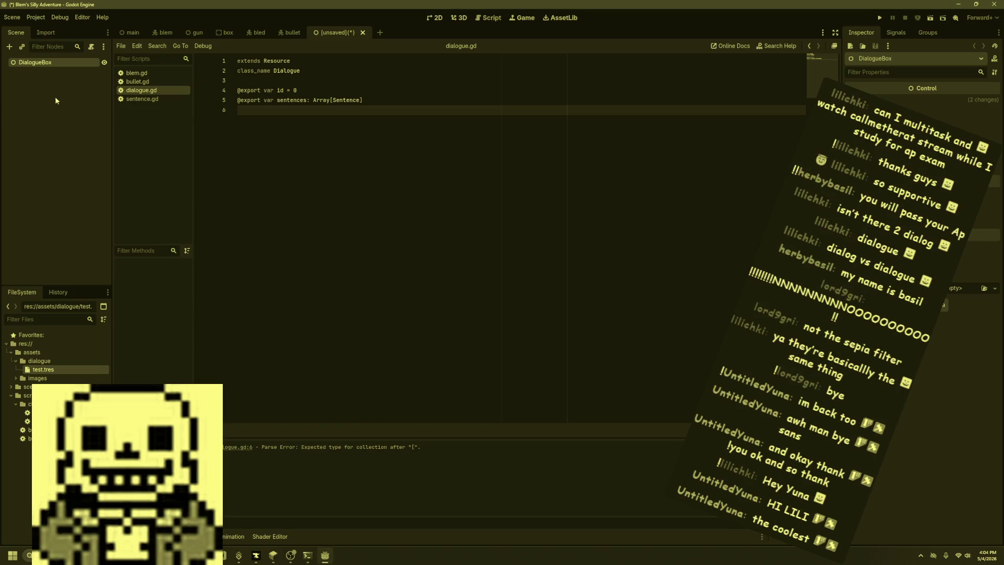
- In the 2D view, bring up Save Scene As for the DialogueBox scene
click(434, 17)
scroll(371, 197, up, 4)
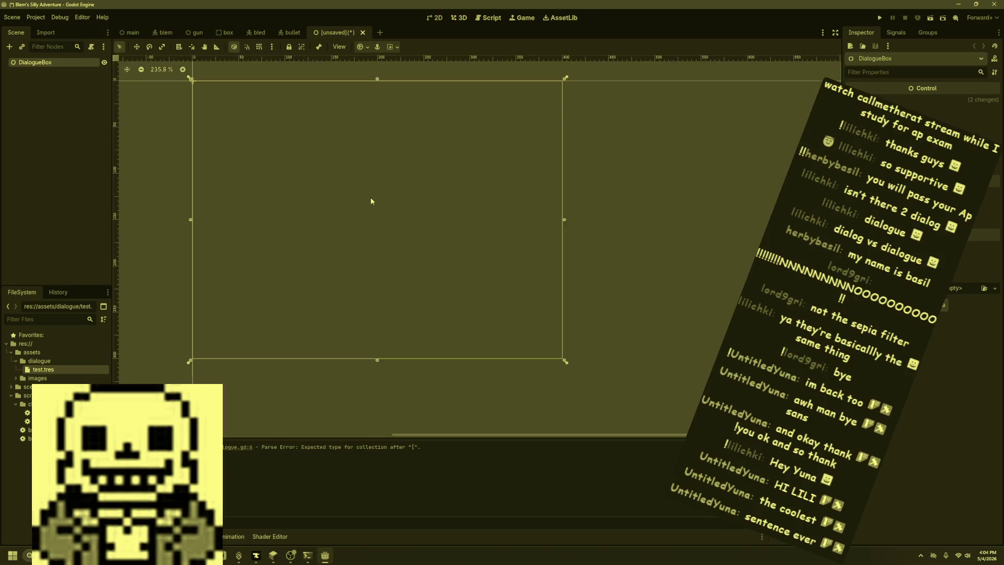
key(ctrl+s)
click(324, 154)
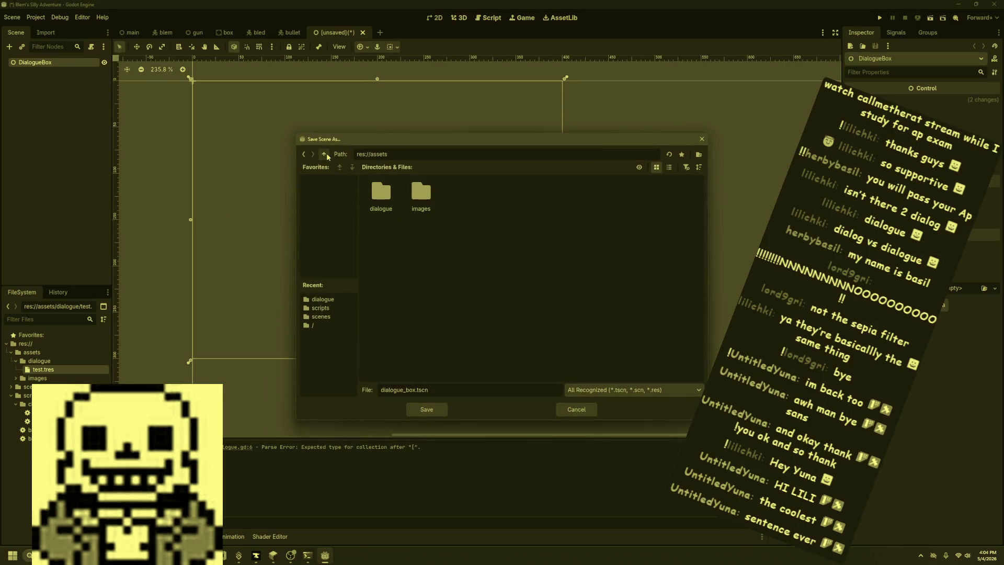
- Save the scene as dialogue_box.tscn in the scenes folder
click(324, 154)
double_click(419, 208)
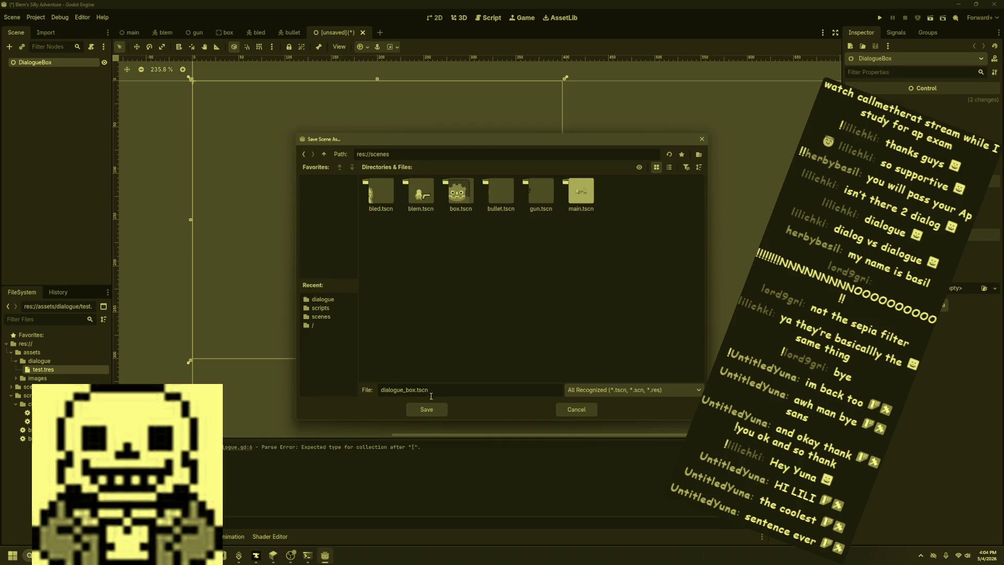
key(Return)
- Add a Panel as a child of the DialogueBox root node
scroll(417, 246, up, 3)
click(220, 243)
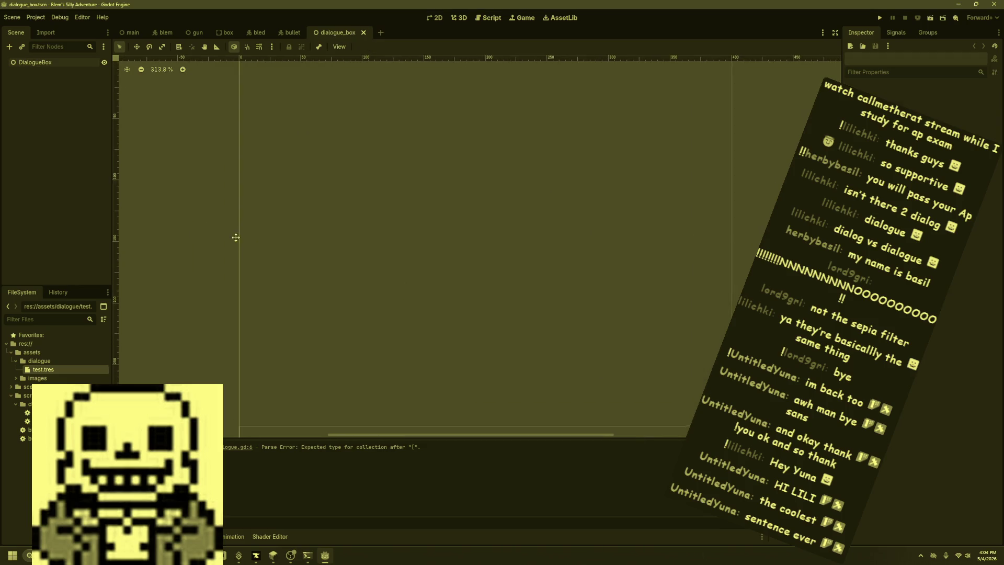
scroll(221, 243, down, 2)
click(62, 64)
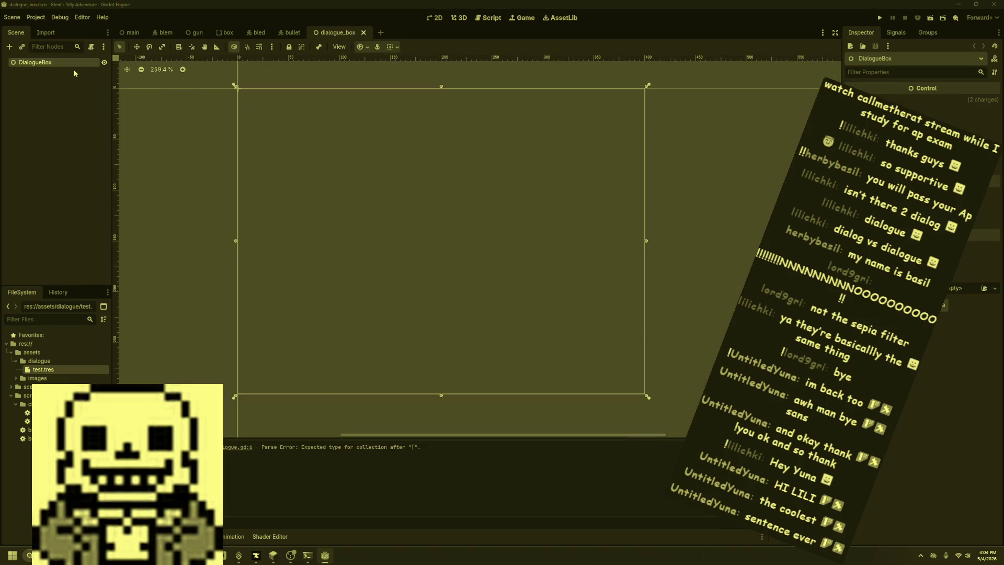
key(ctrl+a)
text(pane)
key(Return)
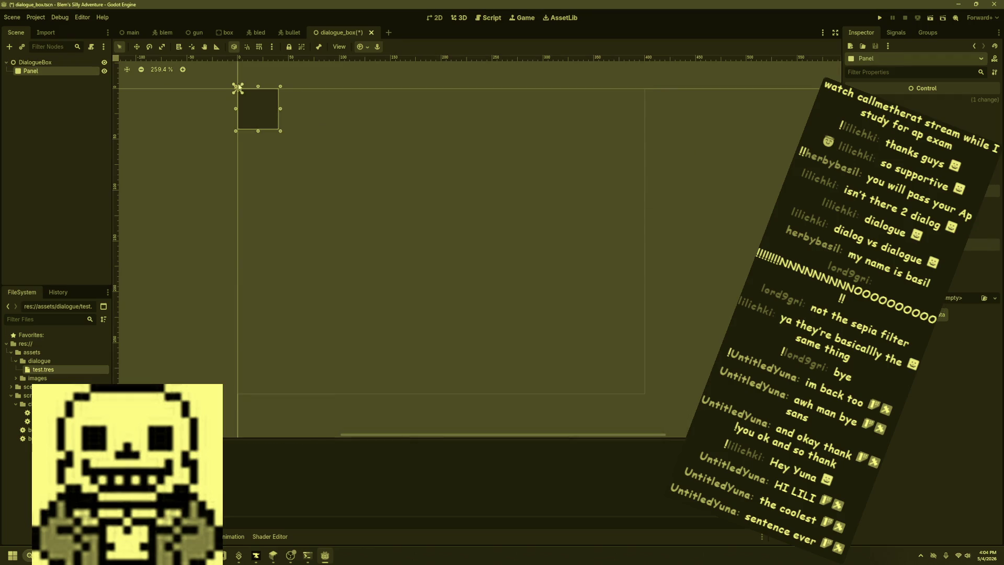
- Anchor the Panel bottom-centre and resize it into a wide, short box
mouse_move(258, 108)
mouse_down()
mouse_move(446, 282)
mouse_move(464, 317)
mouse_up()
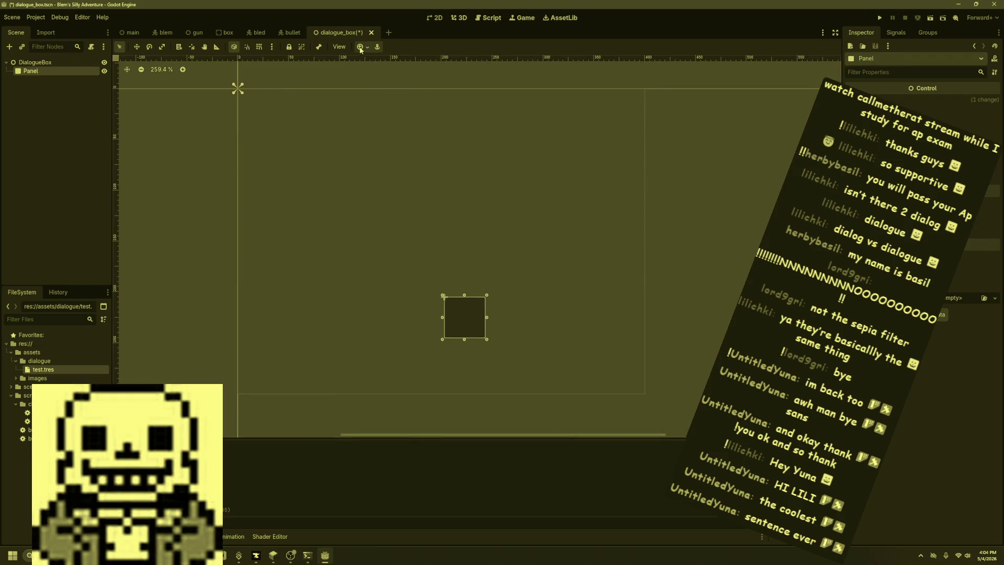
click(360, 47)
click(383, 107)
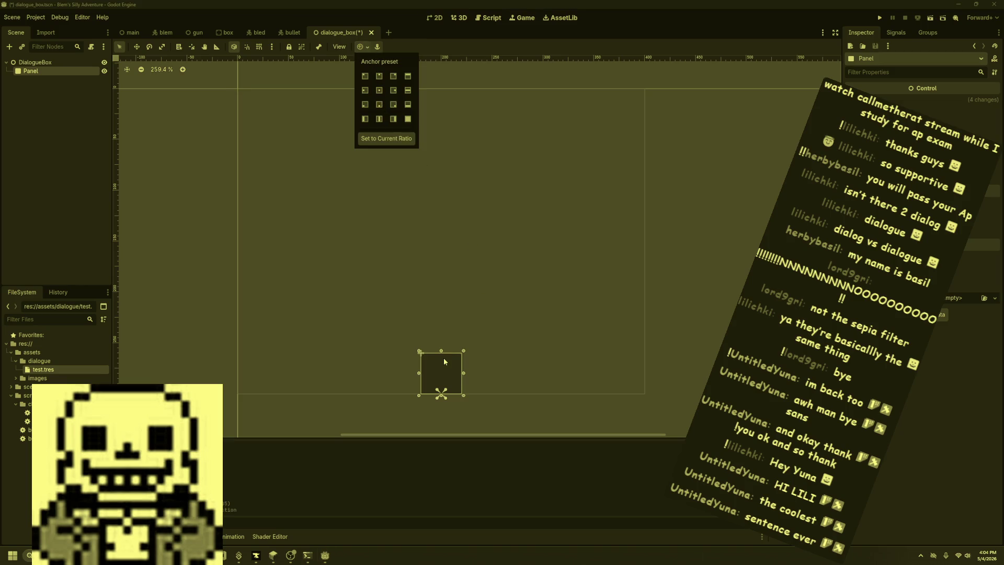
click(443, 357)
drag(441, 348, 441, 289)
drag(466, 349, 602, 361)
key(ctrl+z)
drag(464, 345, 619, 343)
mouse_move(442, 291)
mouse_down()
mouse_move(443, 318)
mouse_move(443, 309)
mouse_up()
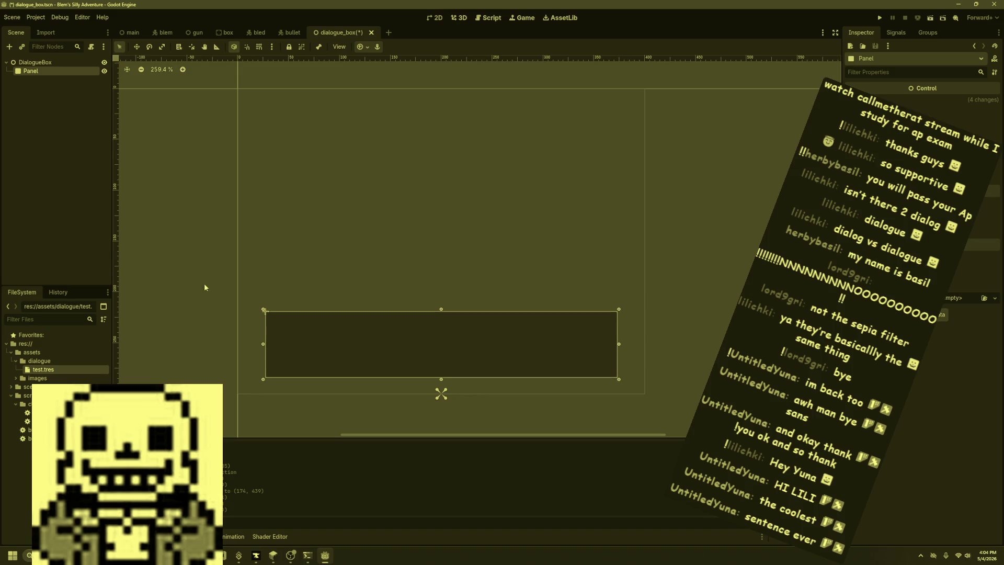
- Save the scene and bring up the Panel node's context menu
key(ctrl+s)
click(39, 64)
click(36, 71)
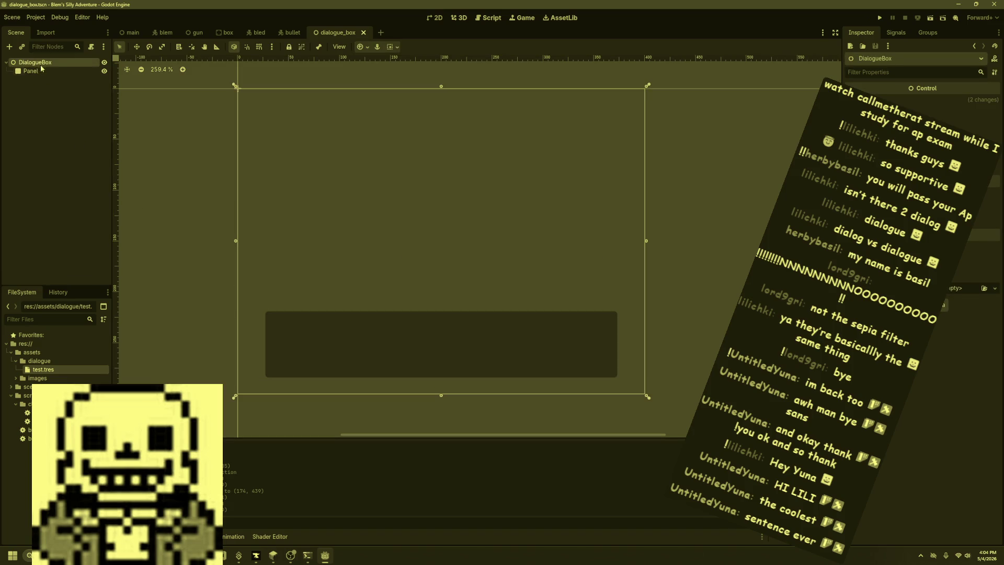
right_click(45, 73)
- Add a TextEdit under the Panel by mistake, then delete it
click(57, 81)
text(tex)
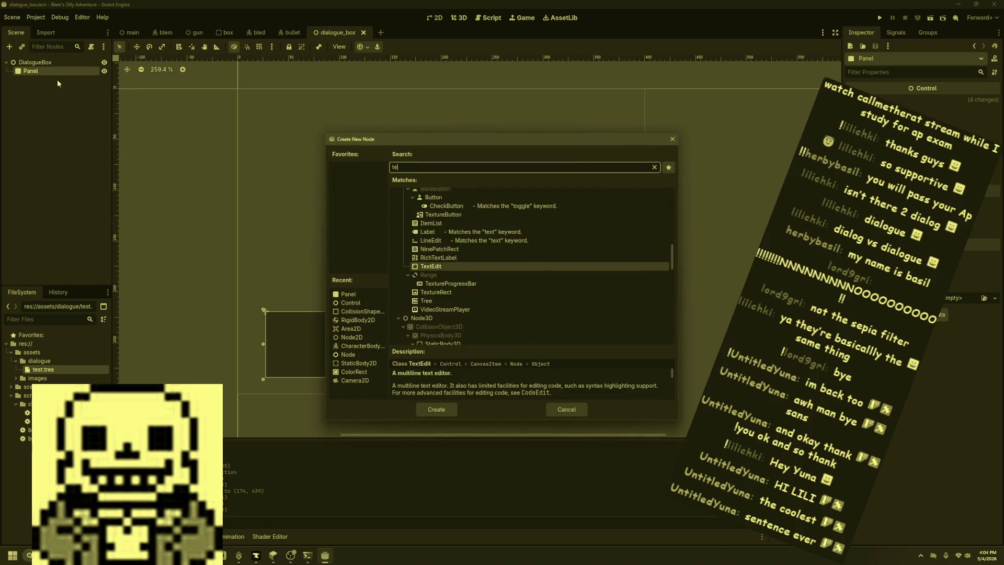
key(Return)
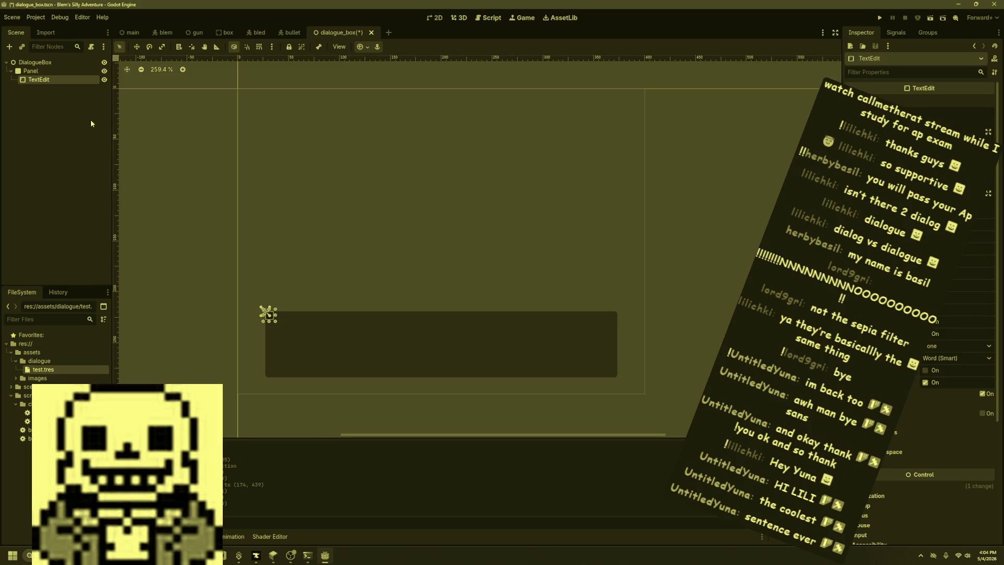
key(Delete)
click(489, 294)
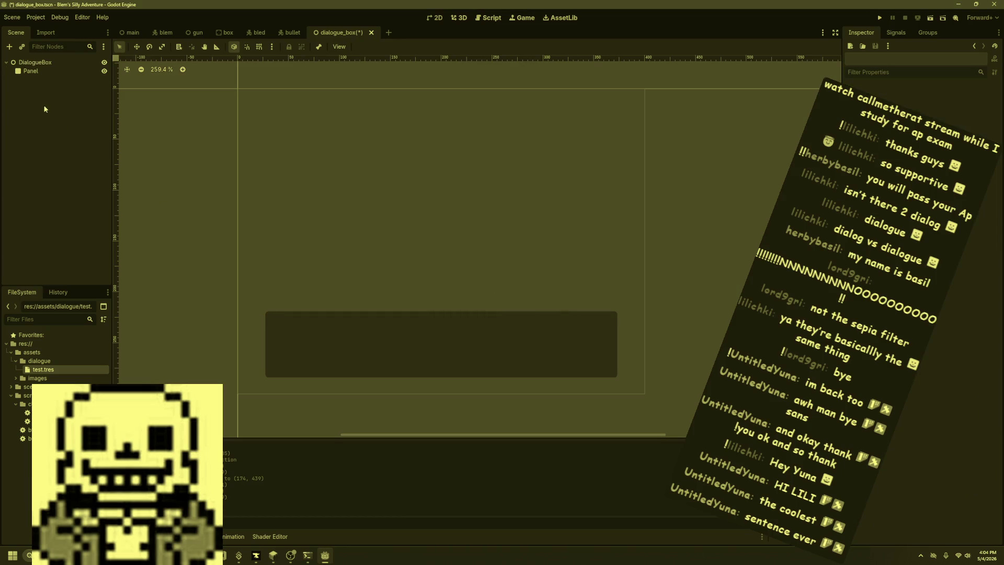
- Add a RichTextLabel as a child of the Panel
right_click(39, 70)
click(54, 77)
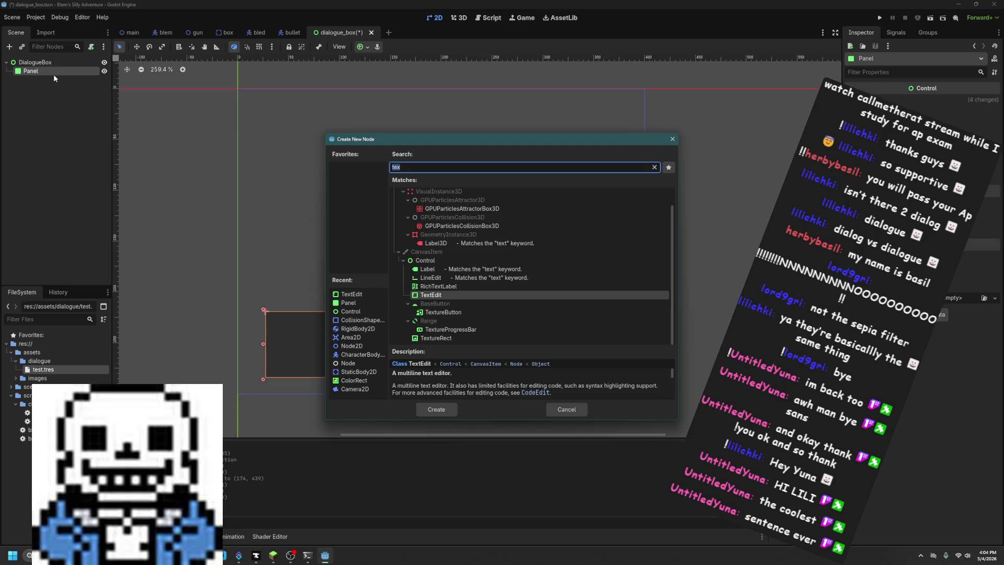
text(text)
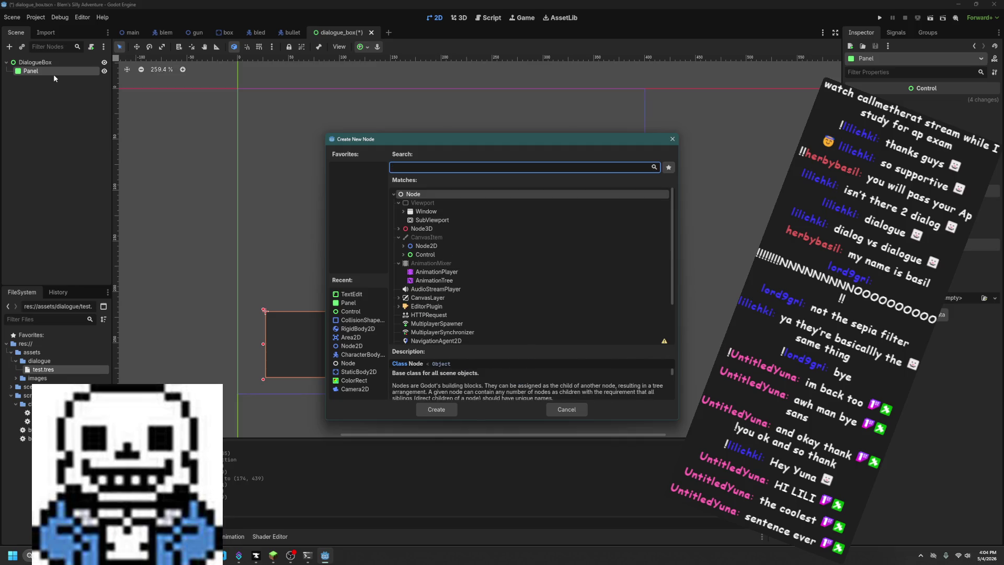
key(BackSpace)
key(BackSpace)
key(BackSpace)
text(lab)
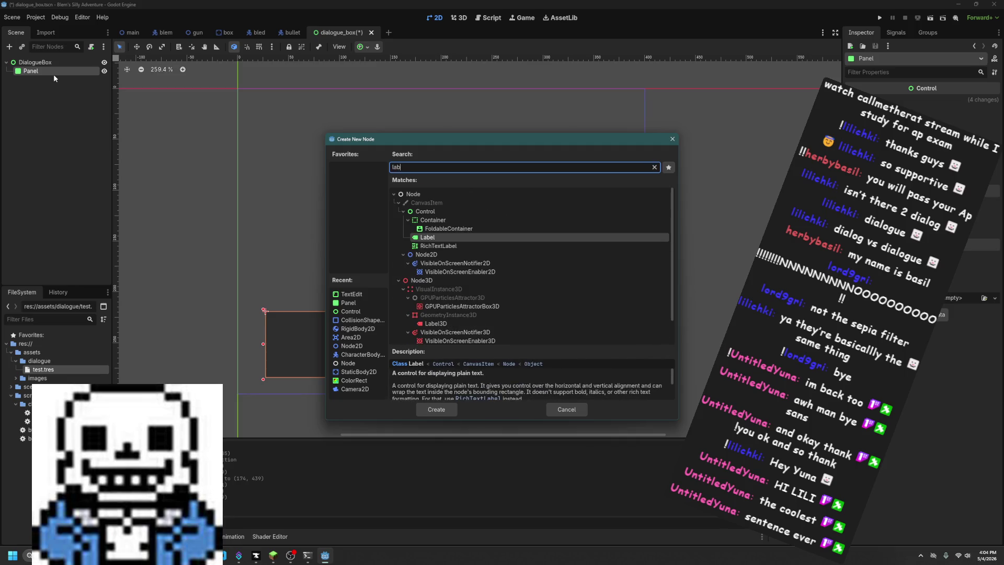
key(Down)
key(Return)
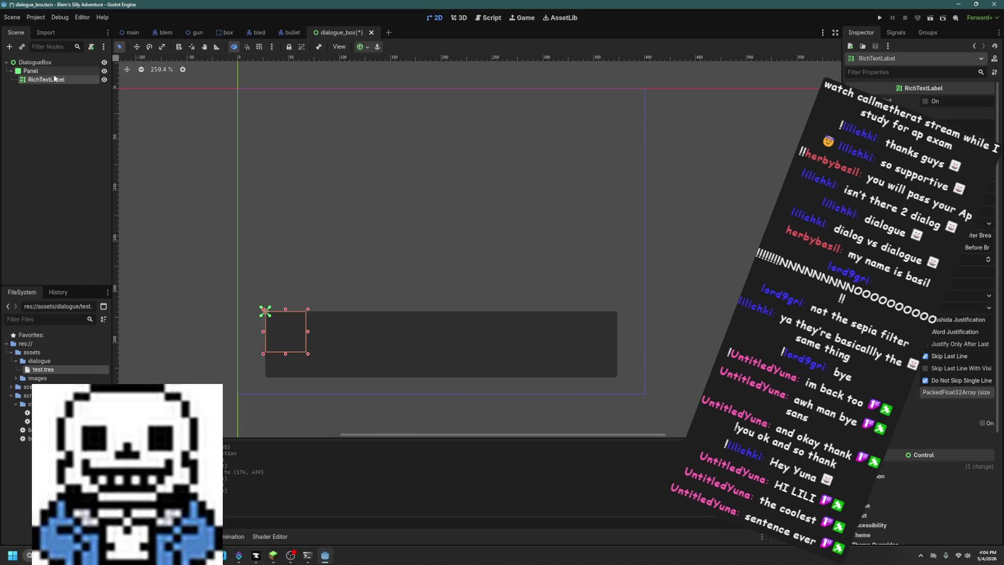
- Set the RichTextLabel's text to 'Name' and widen it to fit one line
scroll(287, 308, up, 1)
text(Name)
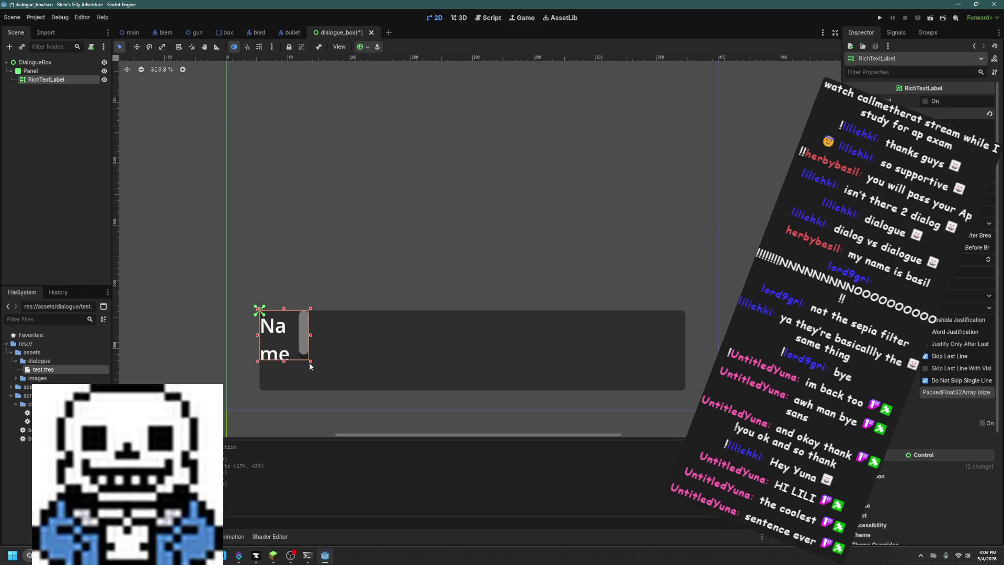
drag(311, 360, 392, 344)
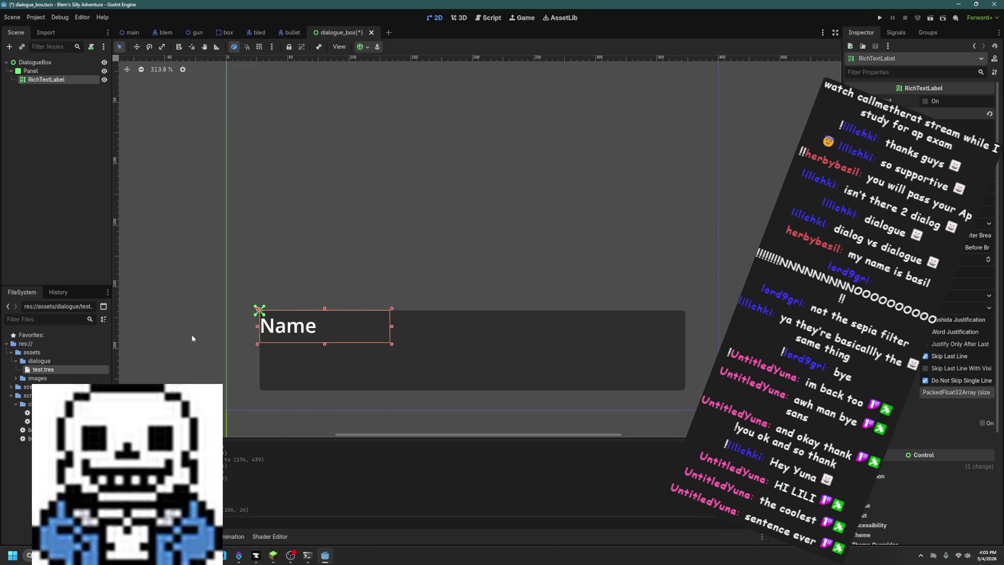
click(208, 283)
scroll(211, 272, down, 2)
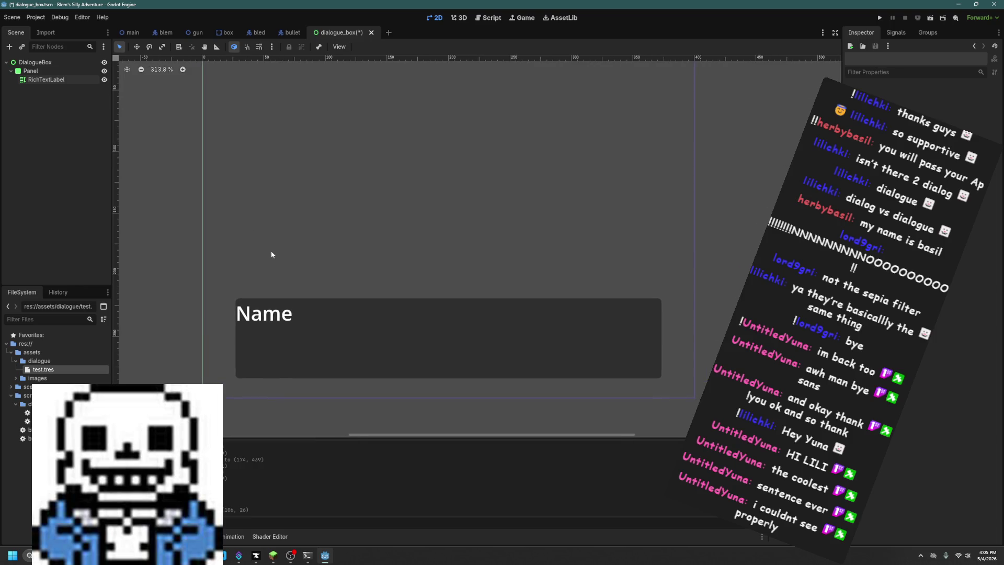
scroll(272, 249, down, 1)
click(295, 335)
- Give the label a New Theme and start saving it as cool_theme
scroll(965, 330, down, 5)
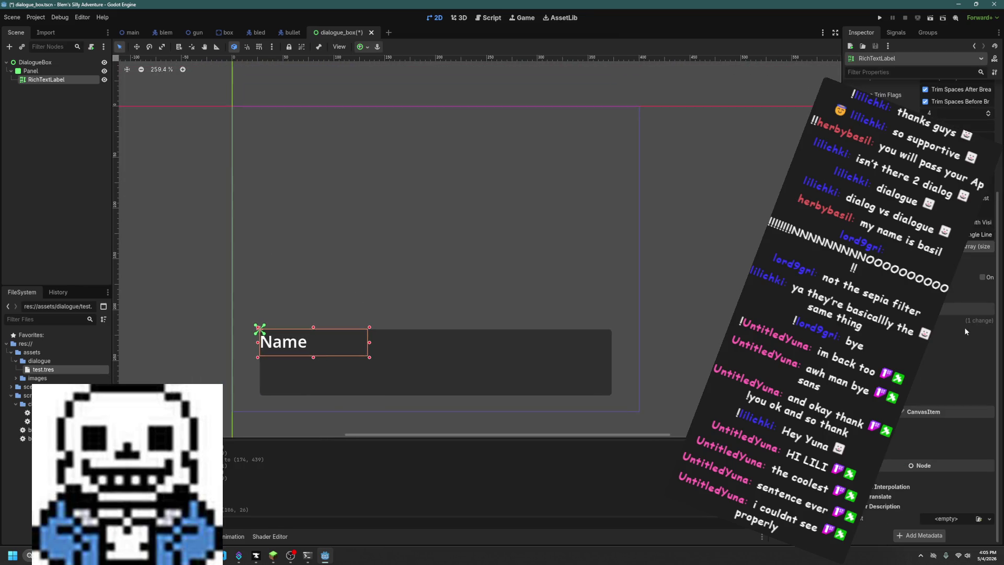
click(957, 400)
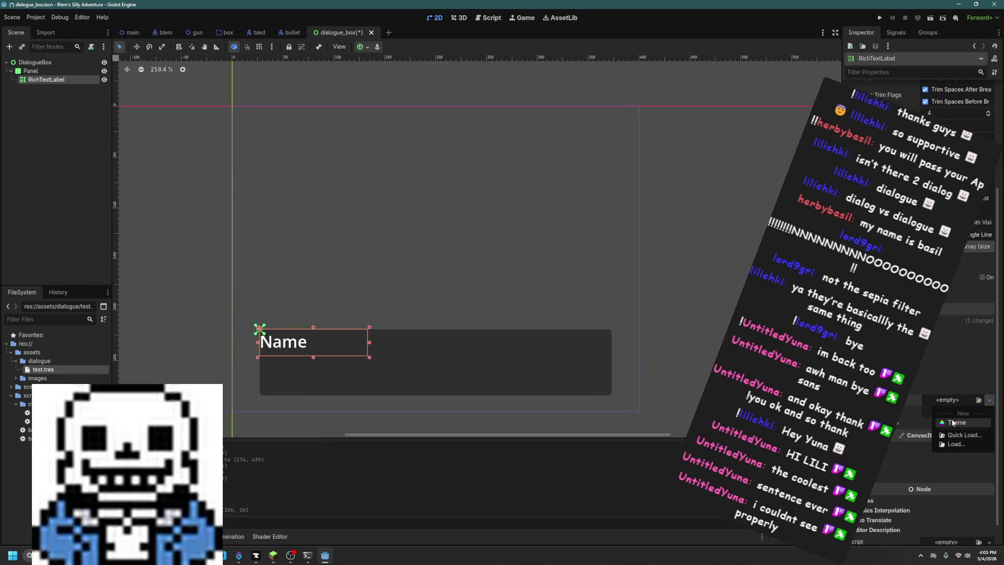
click(955, 402)
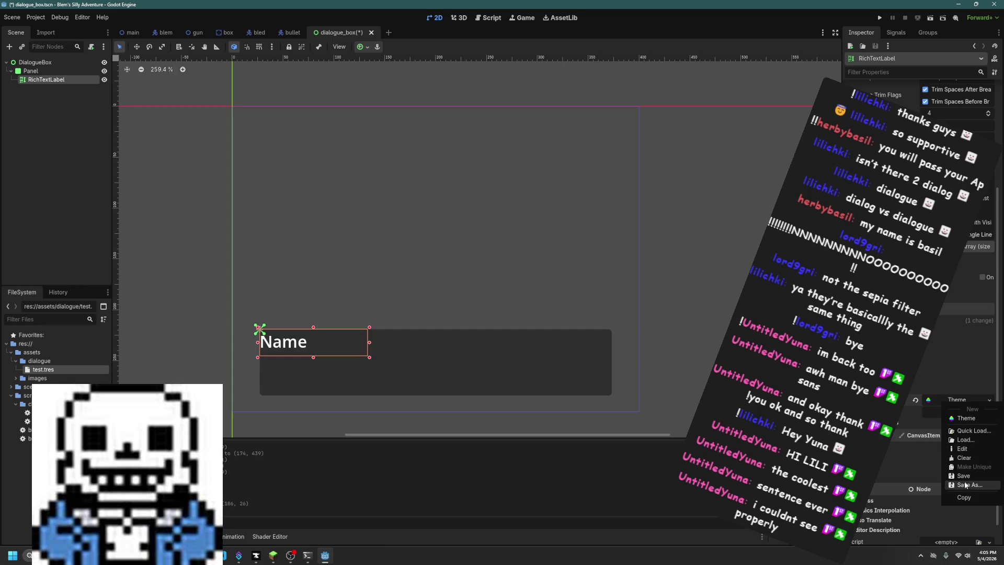
click(970, 480)
text(cool)
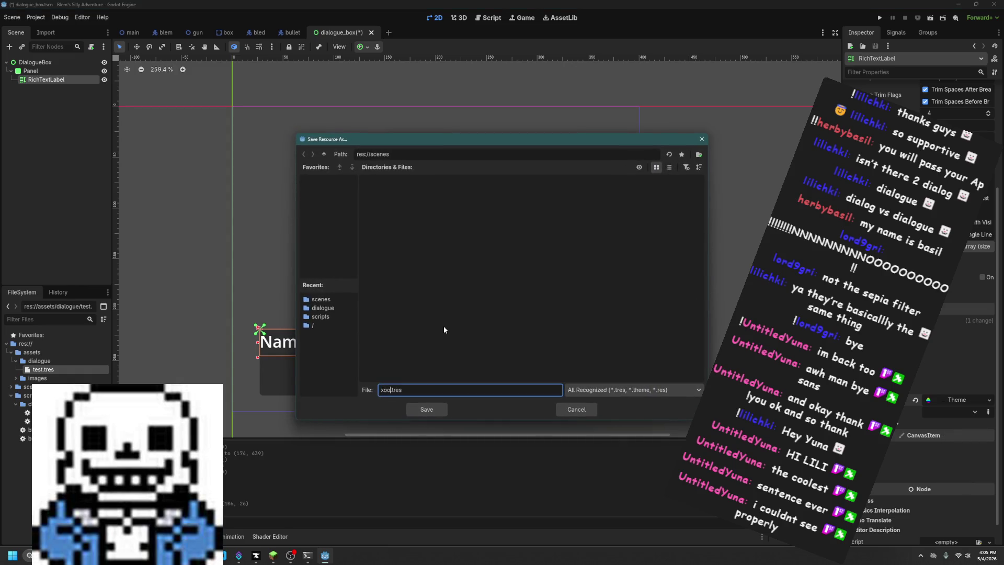
text(_theme)
- Create a themes folder inside assets and save cool_theme.tres there
click(325, 154)
double_click(380, 194)
right_click(449, 275)
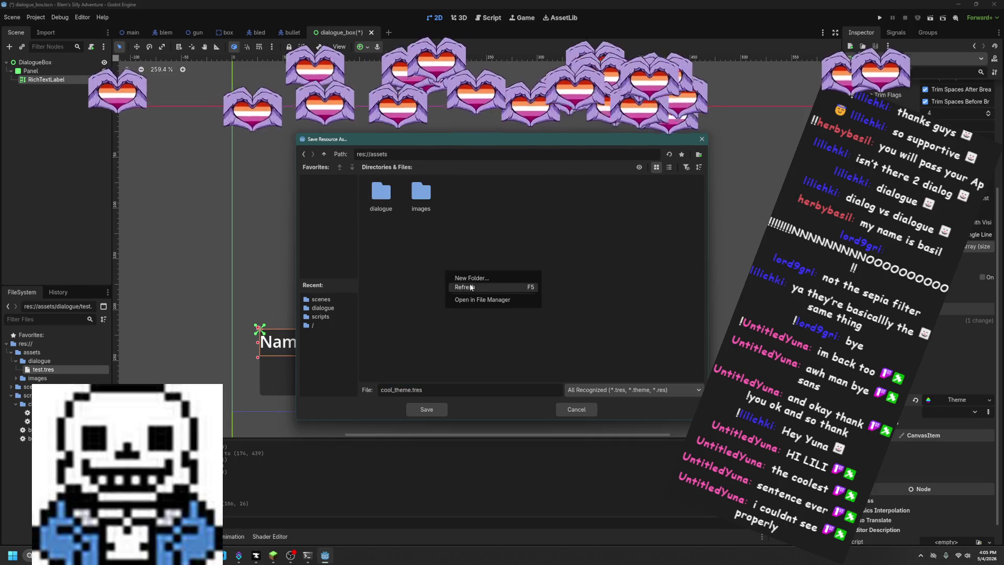
click(463, 280)
text(themes)
key(Return)
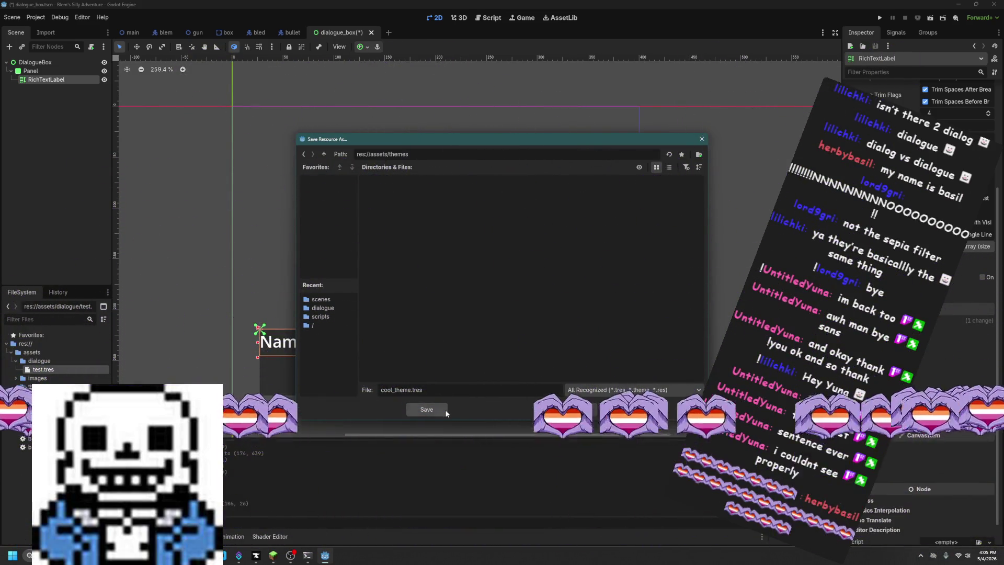
click(427, 409)
- Open cool_theme.tres from the assets/themes folder in FileSystem for editing
scroll(320, 355, down, 2)
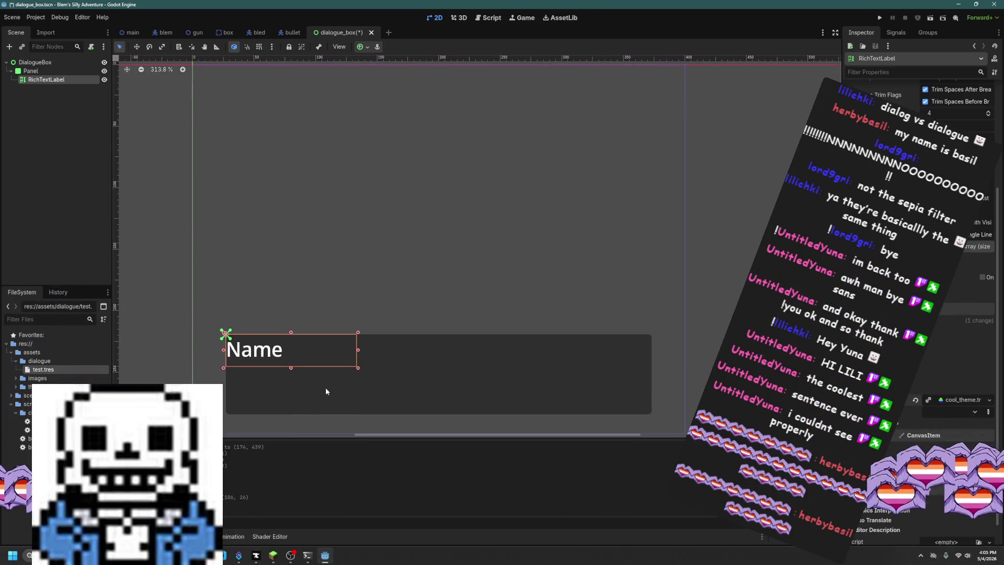
scroll(383, 354, up, 2)
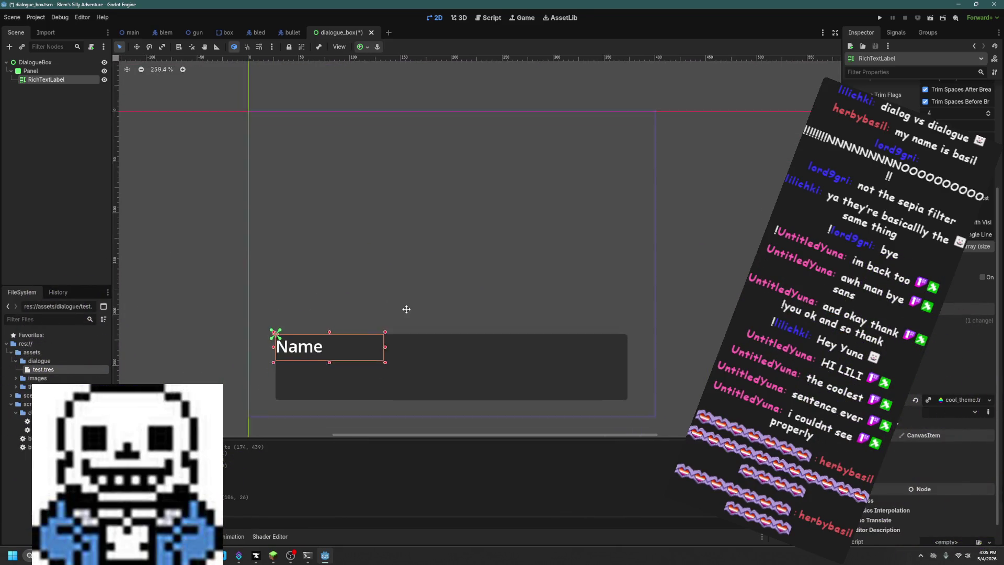
scroll(962, 313, up, 5)
scroll(961, 314, down, 4)
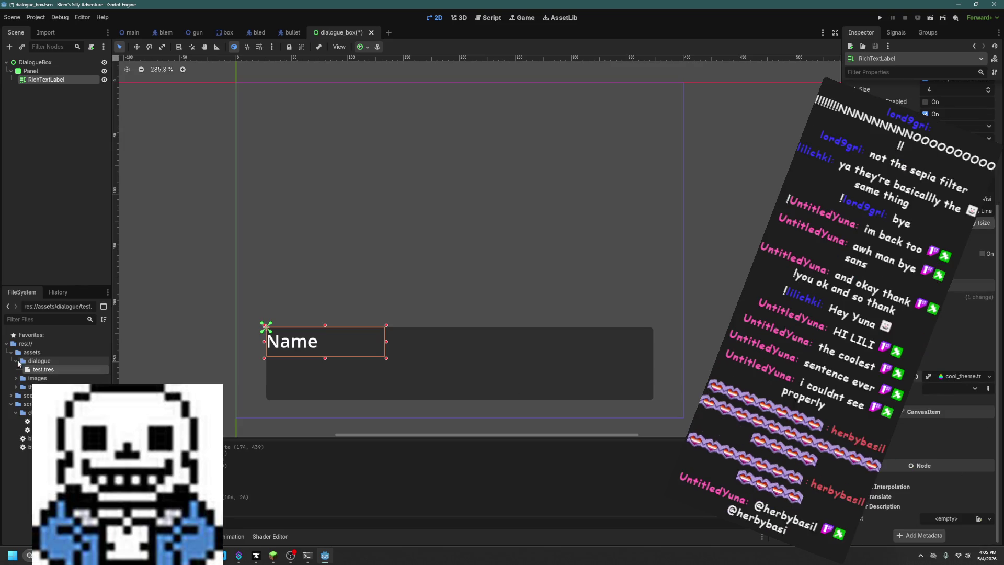
click(15, 387)
double_click(30, 395)
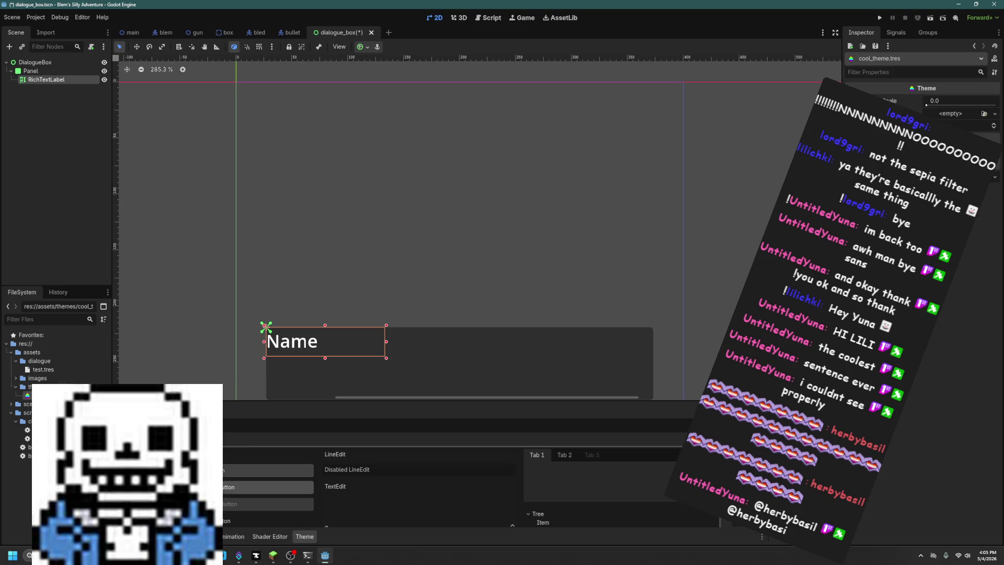
scroll(461, 489, down, 2)
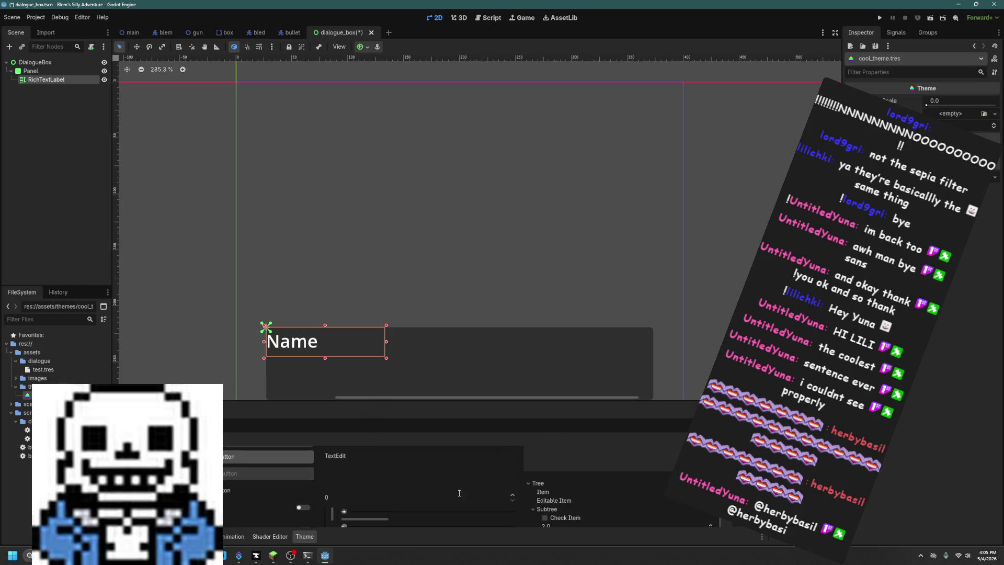
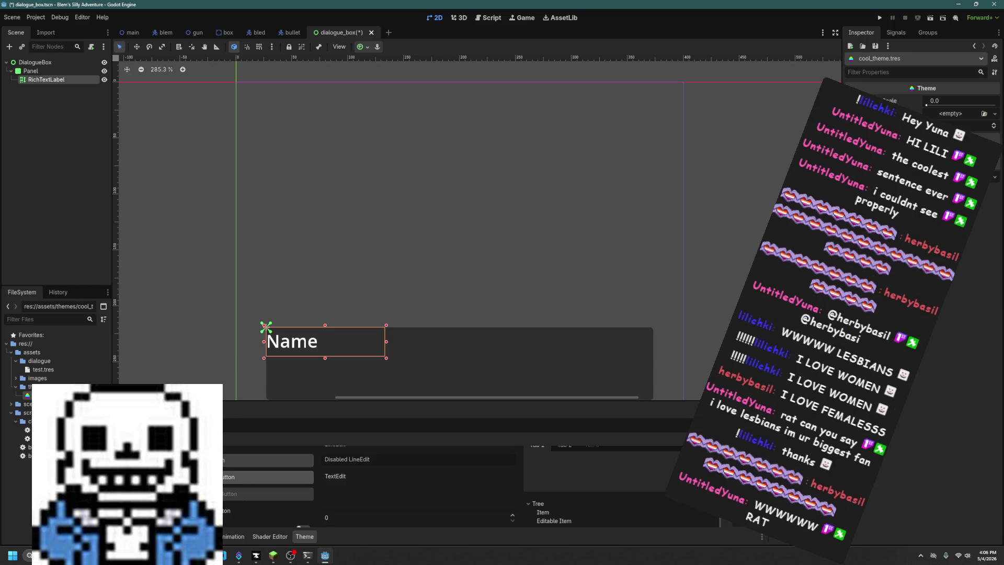
- Add RichTextLabel to the cool_theme type list, filtering the types by 'rich'
scroll(391, 312, down, 2)
drag(391, 313, 384, 279)
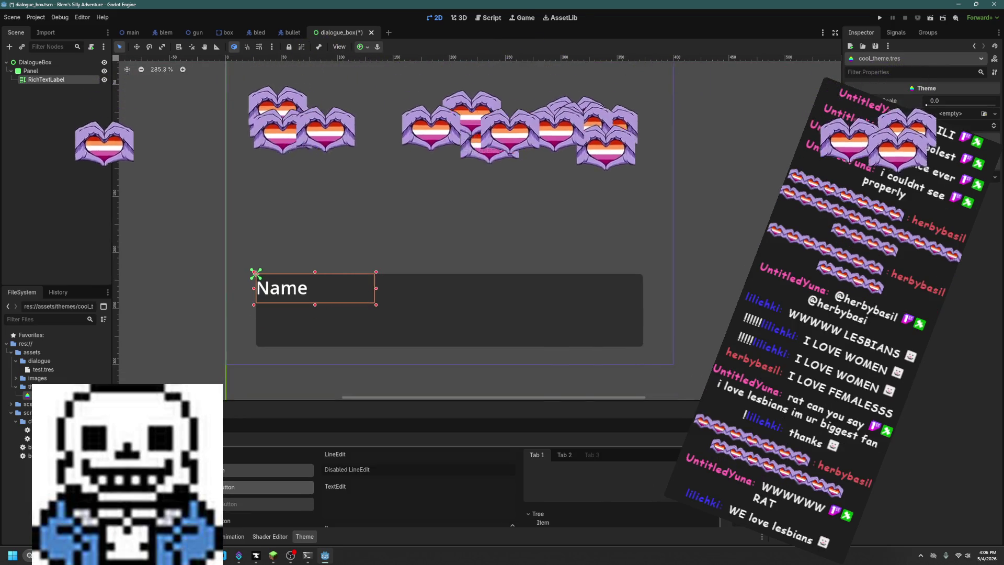
click(829, 454)
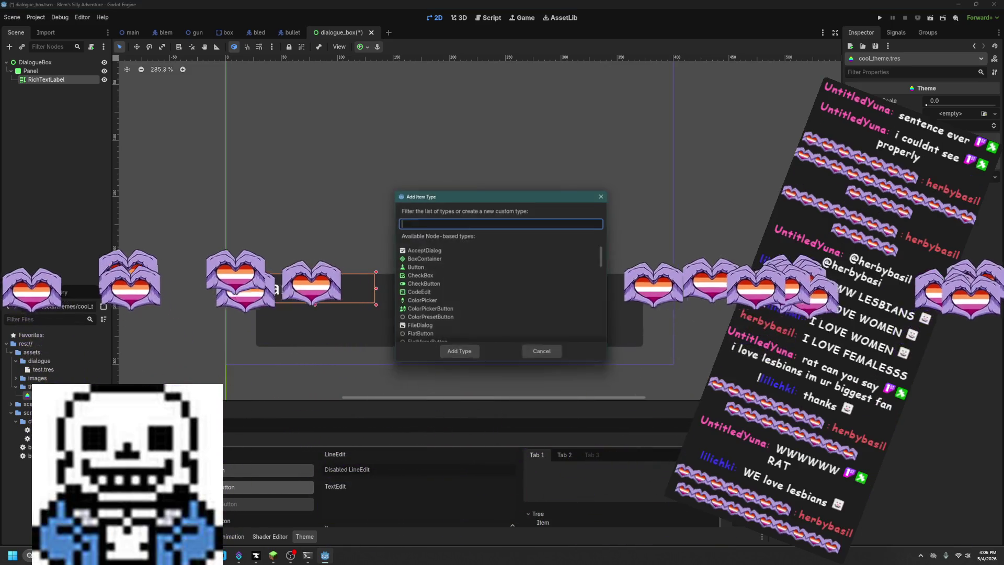
text(rich)
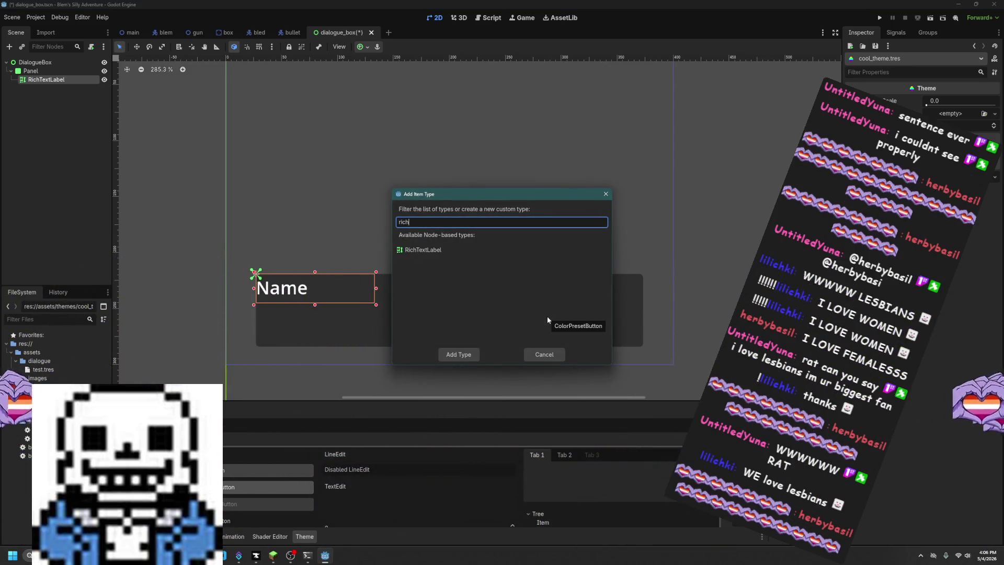
double_click(439, 250)
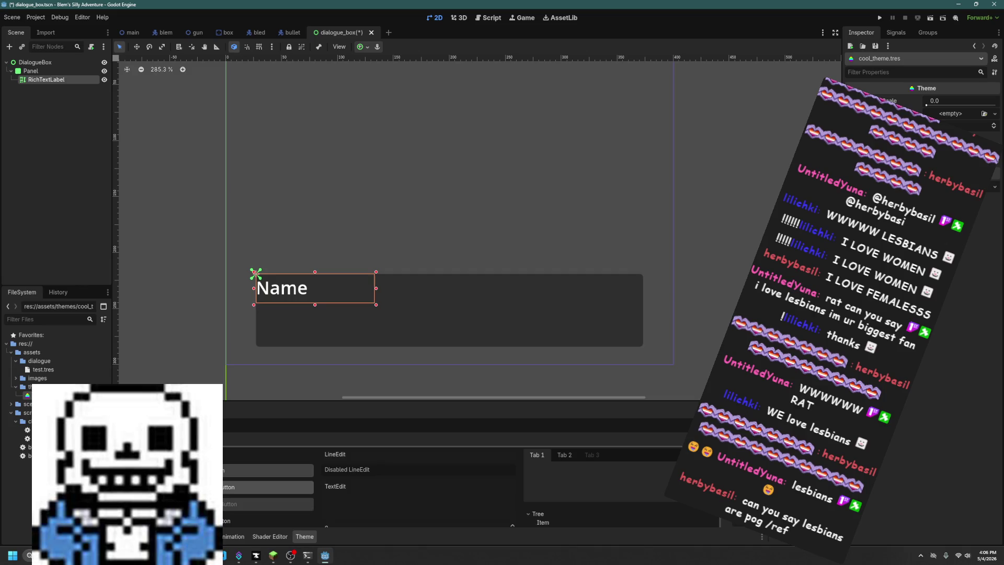
- Shrink the Name label's text and resize its box into a wider, shorter strip
key(ctrl+z)
scroll(391, 306, up, 3)
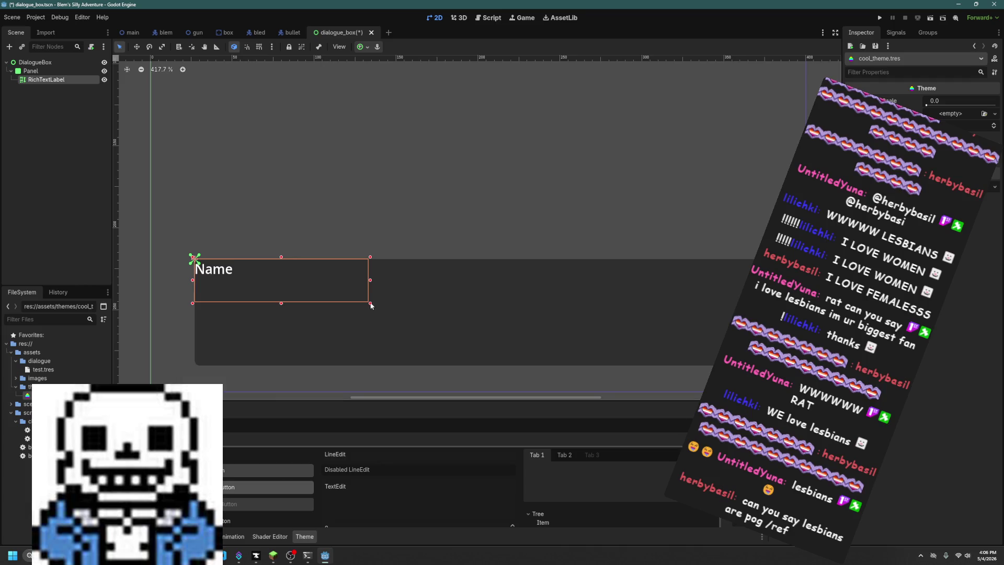
drag(374, 304, 334, 289)
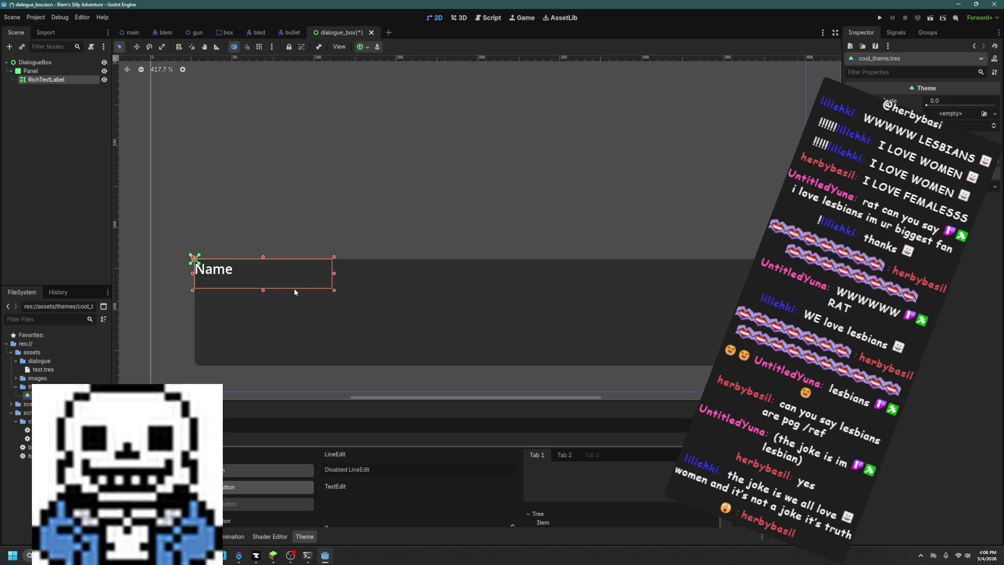
drag(334, 291, 402, 286)
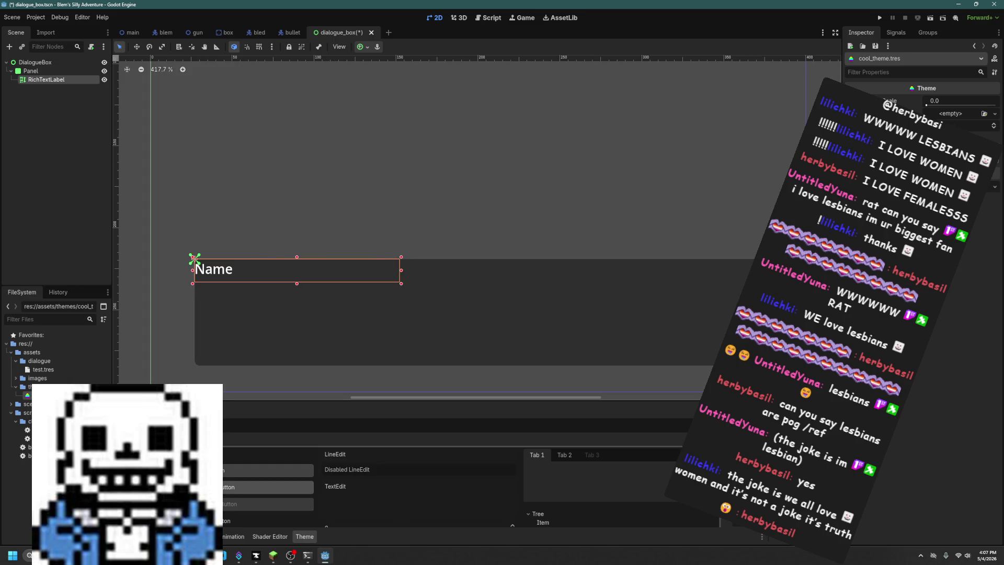
click(84, 80)
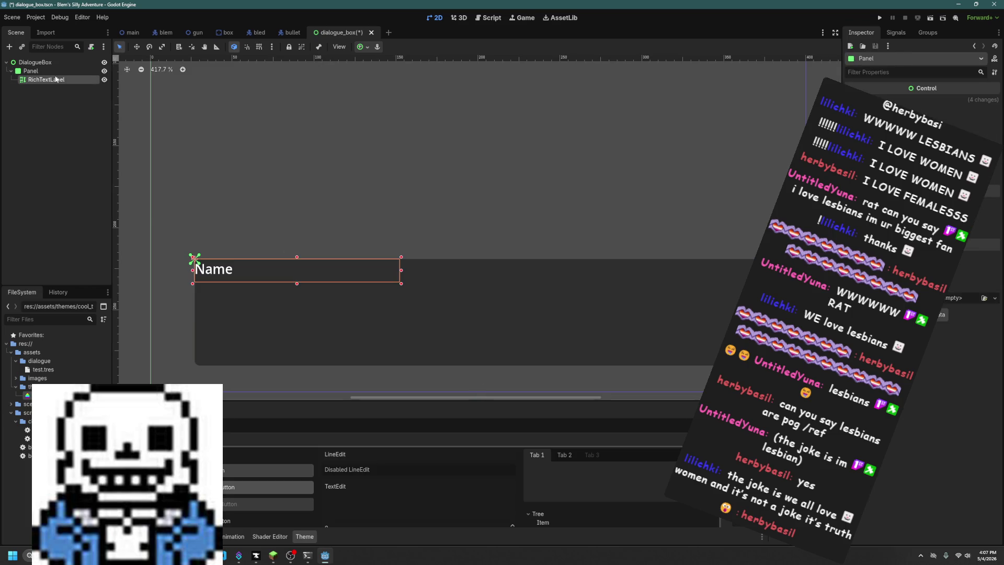
- Apply the HCenter Wide anchor preset to the RichTextLabel
click(360, 46)
click(405, 92)
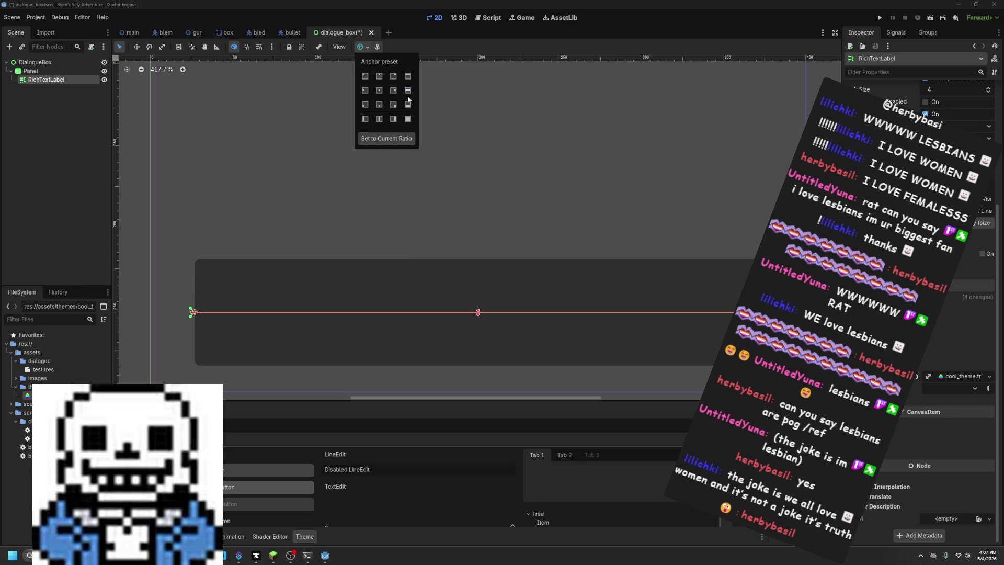
click(472, 299)
- Drag the label's top, bottom and left edges into a thin strip along the panel top
drag(478, 313, 478, 261)
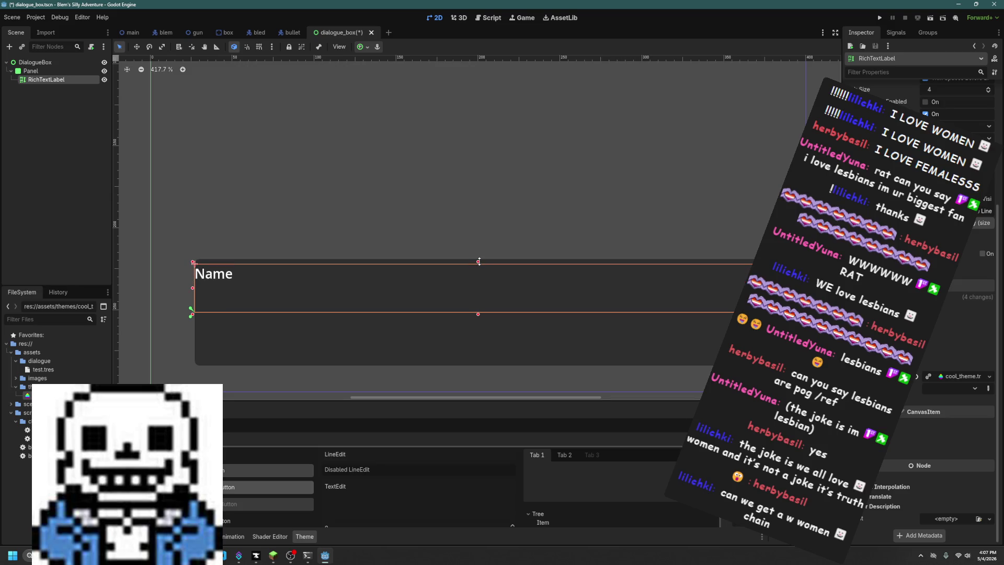
drag(478, 314, 479, 284)
drag(193, 285, 201, 285)
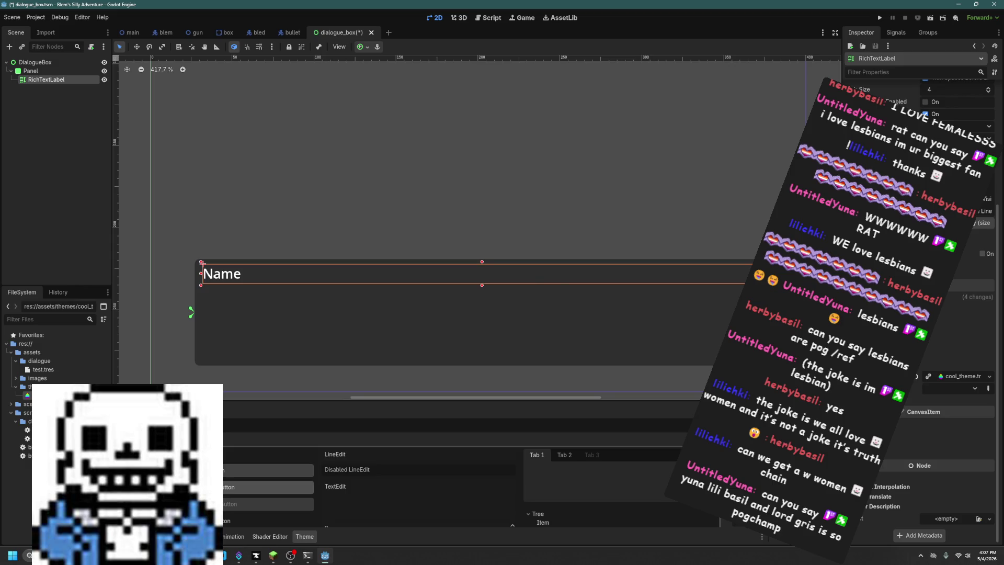
drag(202, 263, 207, 273)
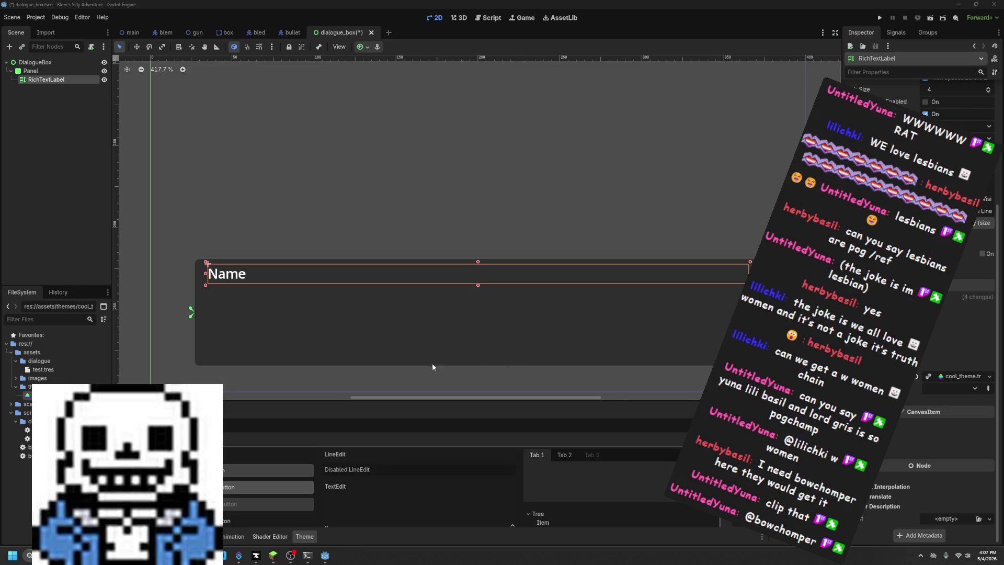
scroll(431, 366, down, 4)
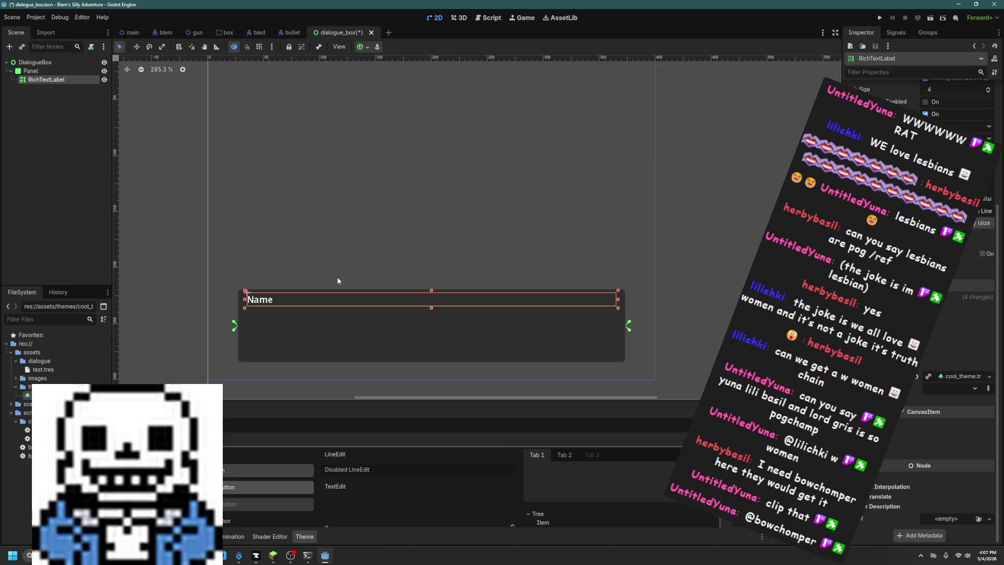
drag(337, 280, 329, 290)
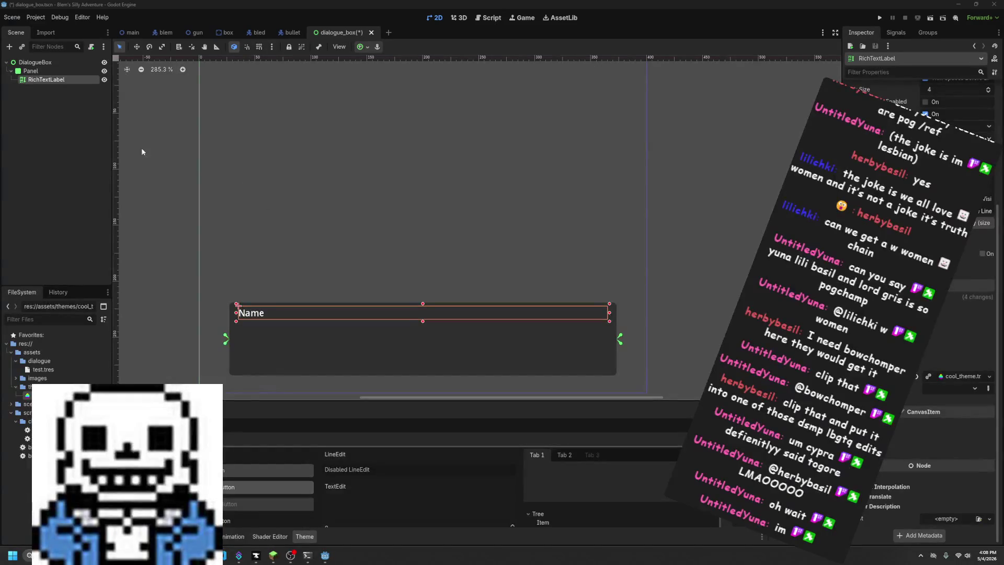
- Duplicate the RichTextLabel and rename the two labels NameLabel and SentenceLabel
click(57, 161)
click(63, 80)
key(ctrl+d)
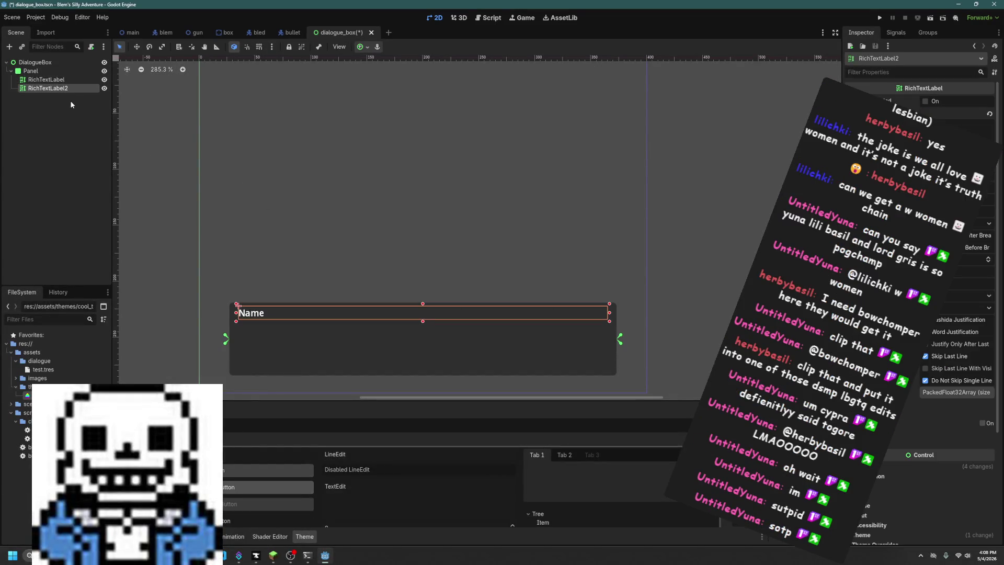
double_click(68, 80)
text(NameL)
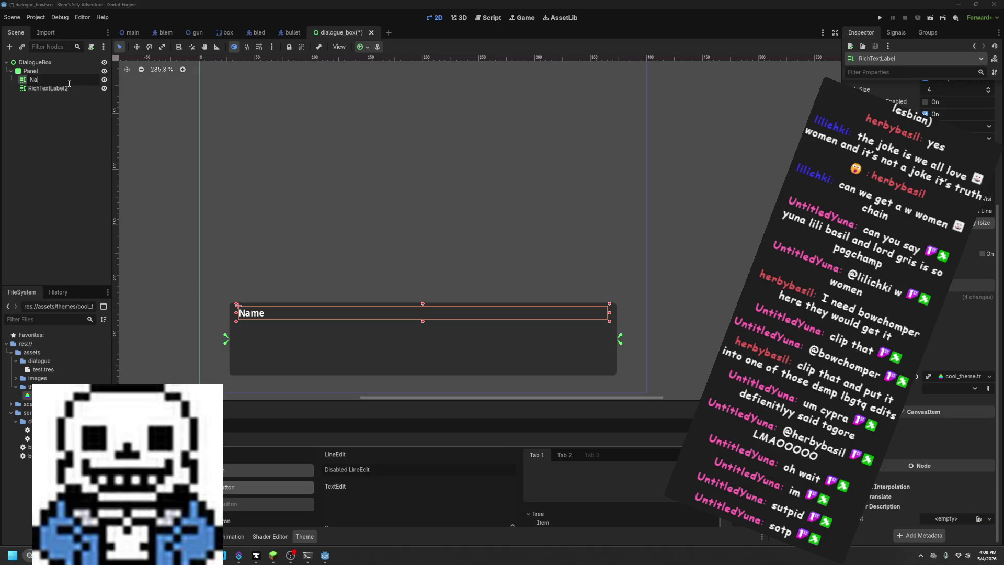
text(abel)
key(Return)
click(54, 89)
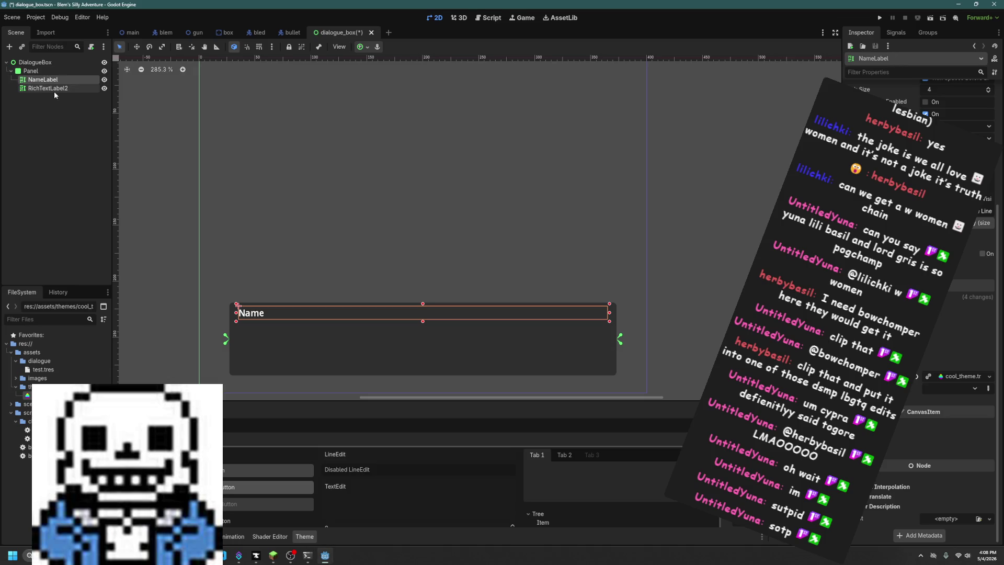
double_click(55, 89)
text(SentenceLab)
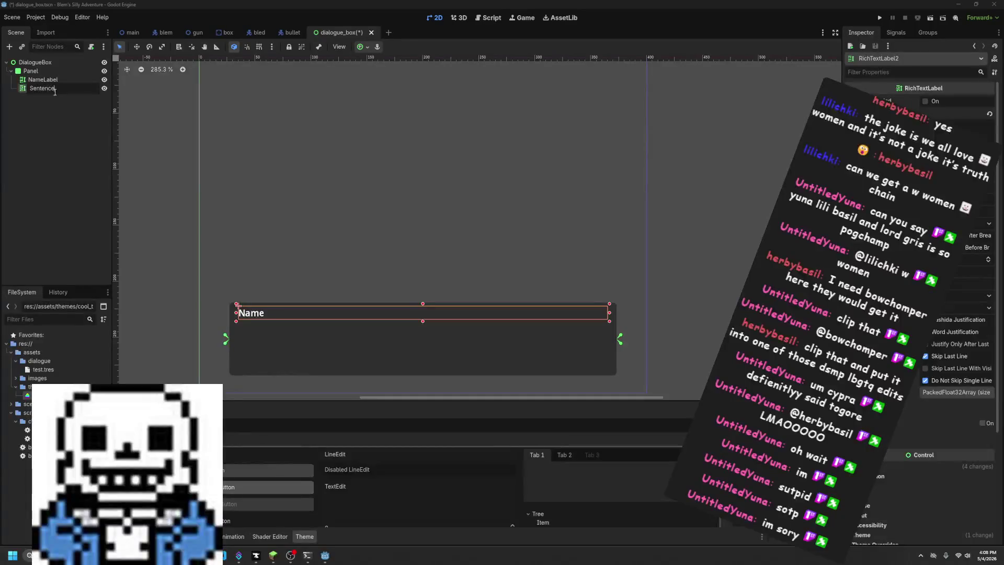
text(el)
key(Return)
- Fit SentenceLabel below NameLabel and set its text to 'This is my awesome sentence text'
scroll(440, 319, up, 2)
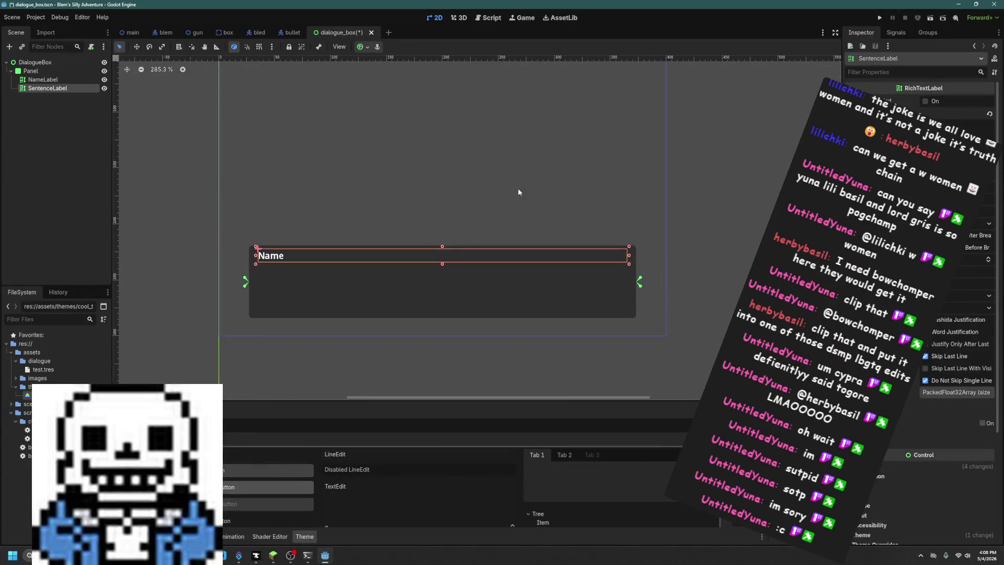
drag(433, 273, 437, 339)
drag(433, 252, 433, 272)
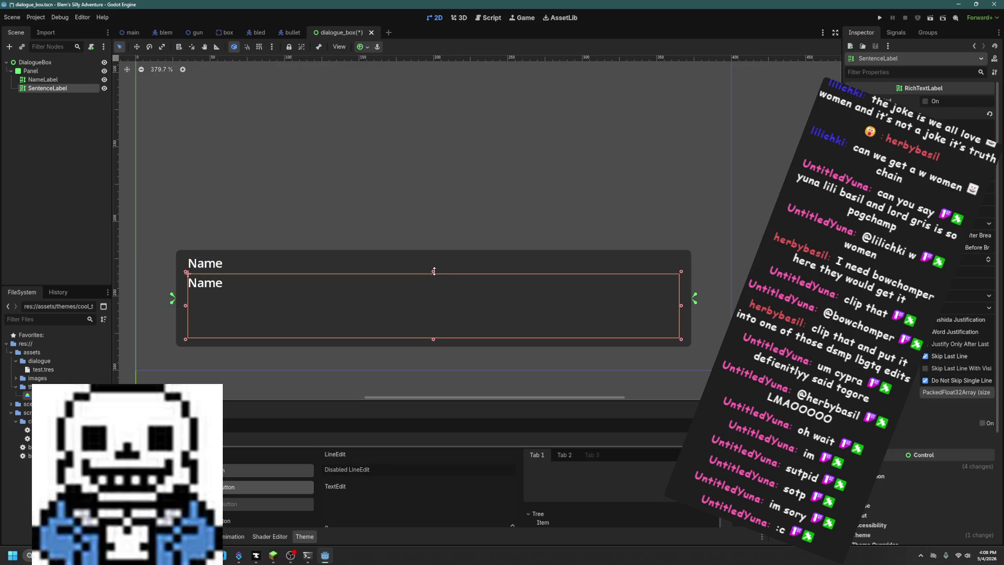
text(This is my awesom)
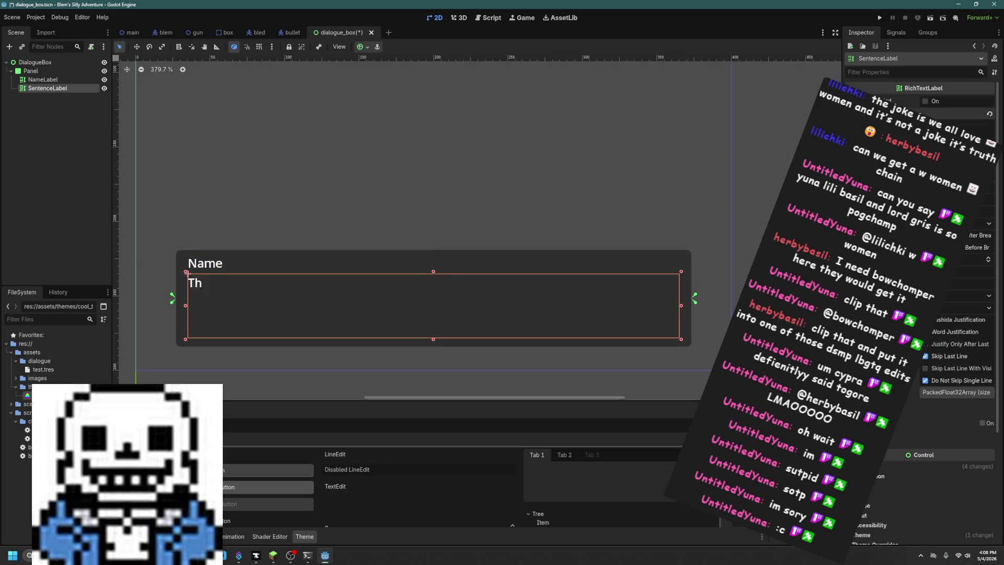
text(e sentence tw)
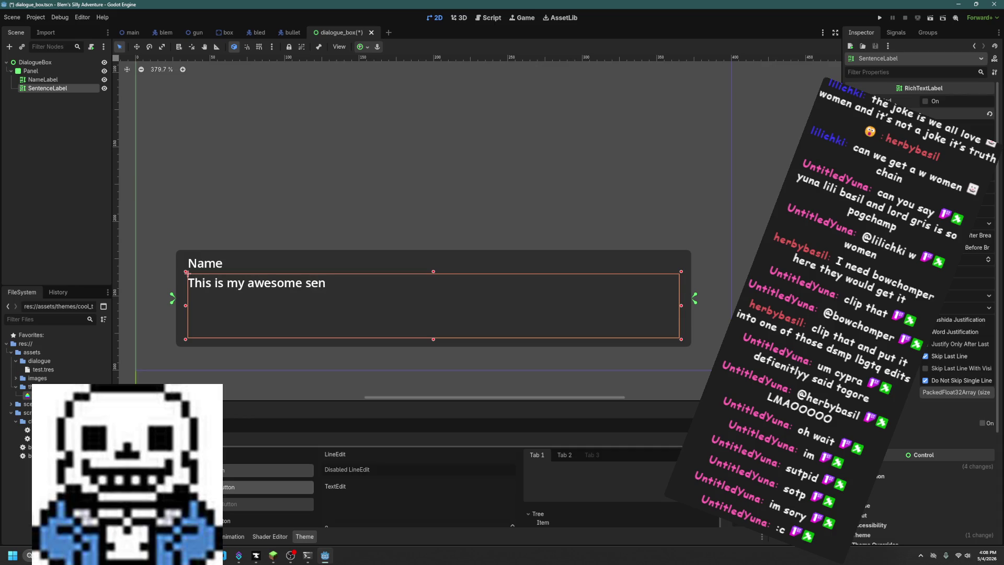
key(BackSpace)
text(ext)
- Save the dialogue_box scene with Ctrl+S
click(507, 106)
key(ctrl+s)
scroll(163, 142, down, 3)
click(162, 145)
drag(162, 145, 215, 203)
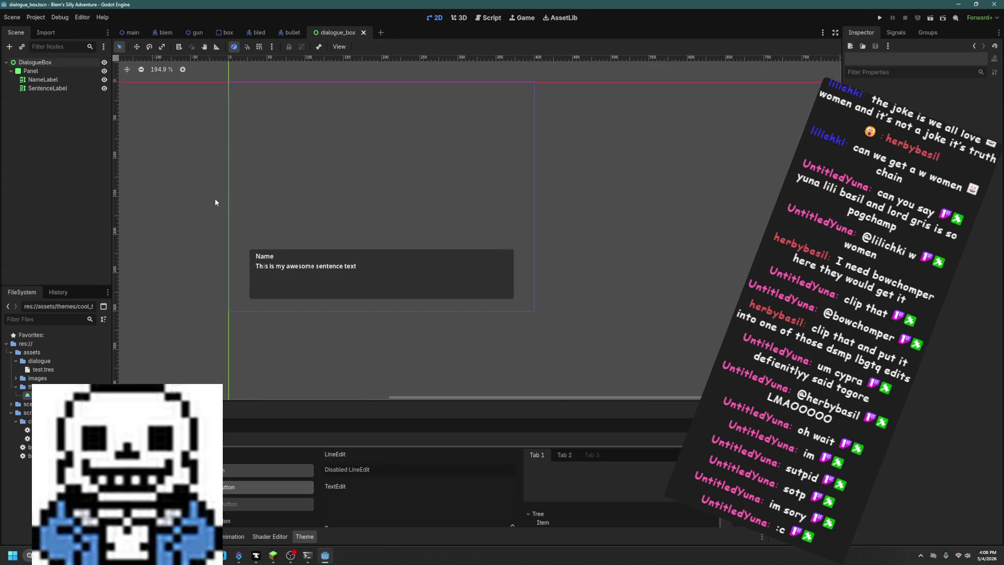
- In the main scene, change the UI node's type to CanvasLayer
click(133, 32)
right_click(40, 217)
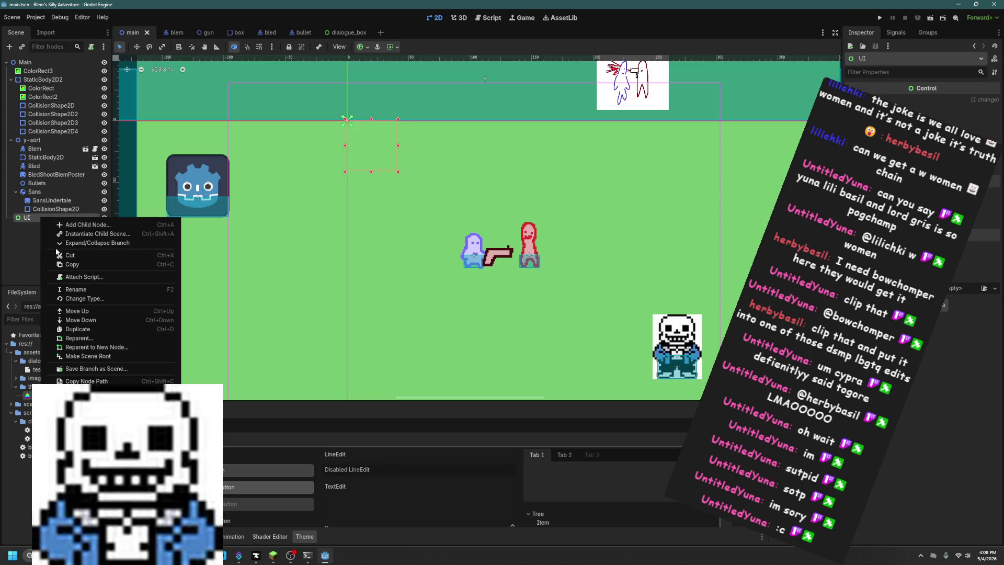
click(77, 298)
text(canv)
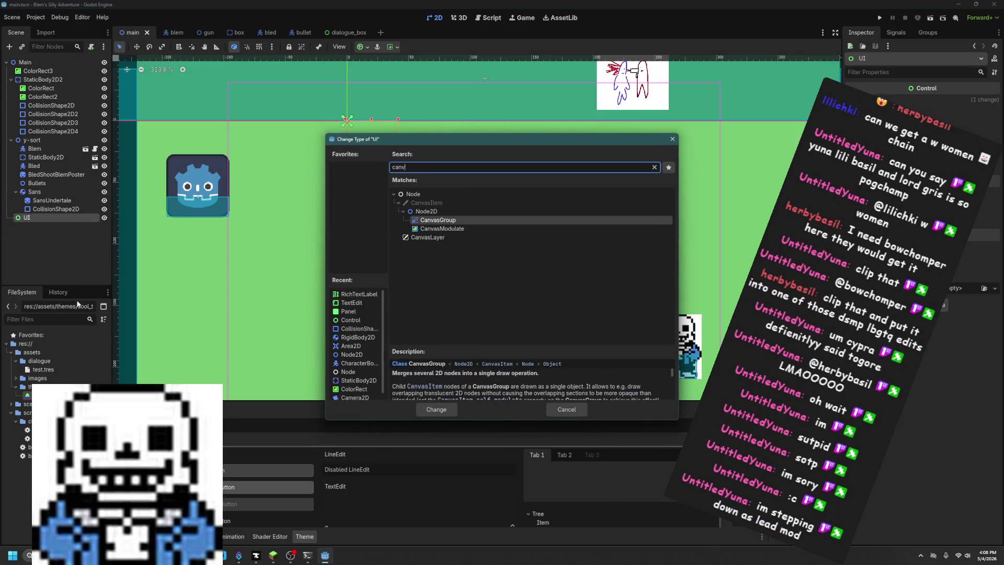
key(Down)
key(Down)
key(Return)
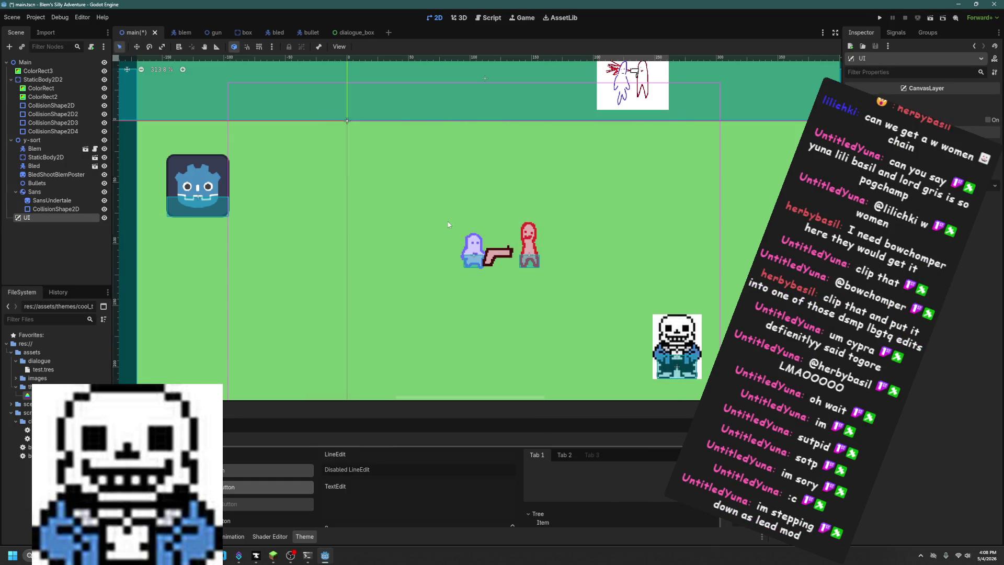
- Drag dialogue_box.tscn from the scenes folder onto the UI CanvasLayer, then save and run
scroll(277, 247, down, 9)
scroll(380, 246, up, 3)
scroll(380, 246, up, 2)
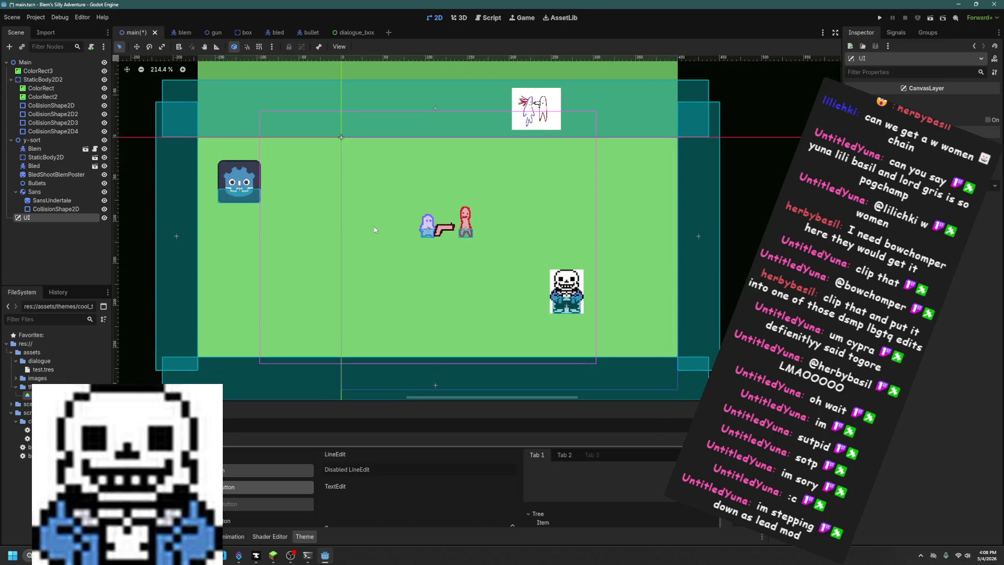
scroll(376, 230, down, 2)
scroll(385, 237, down, 1)
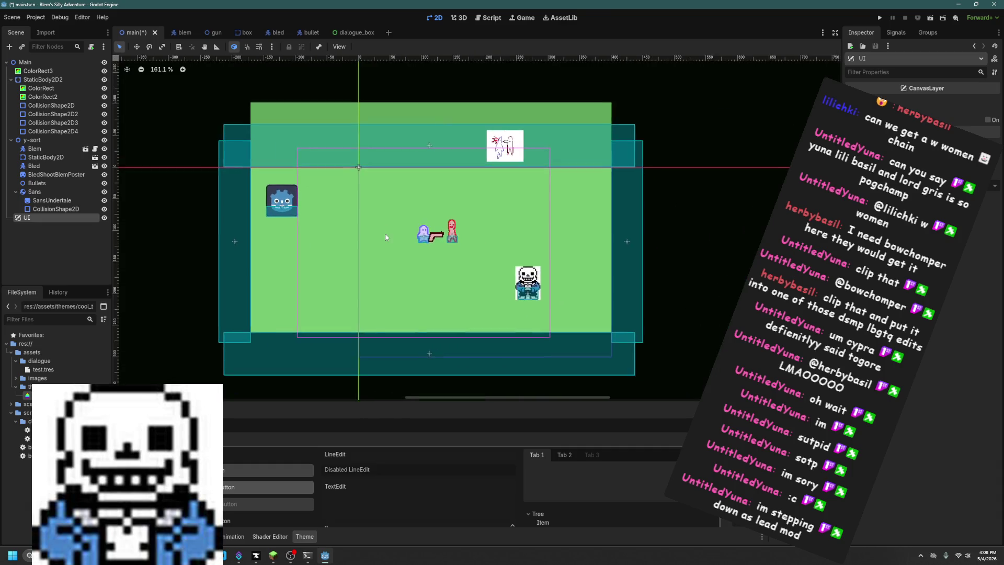
scroll(386, 237, up, 1)
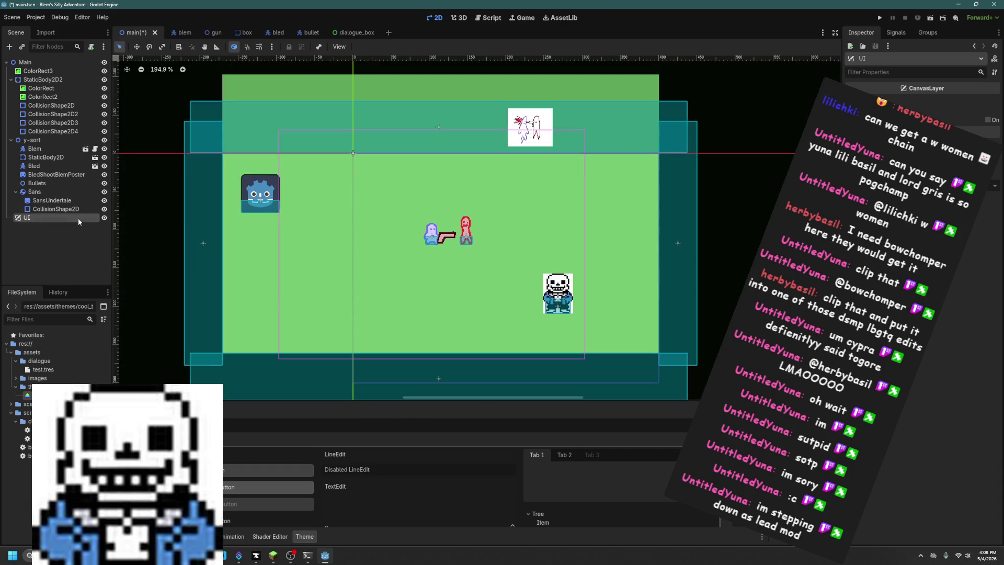
click(10, 404)
click(23, 438)
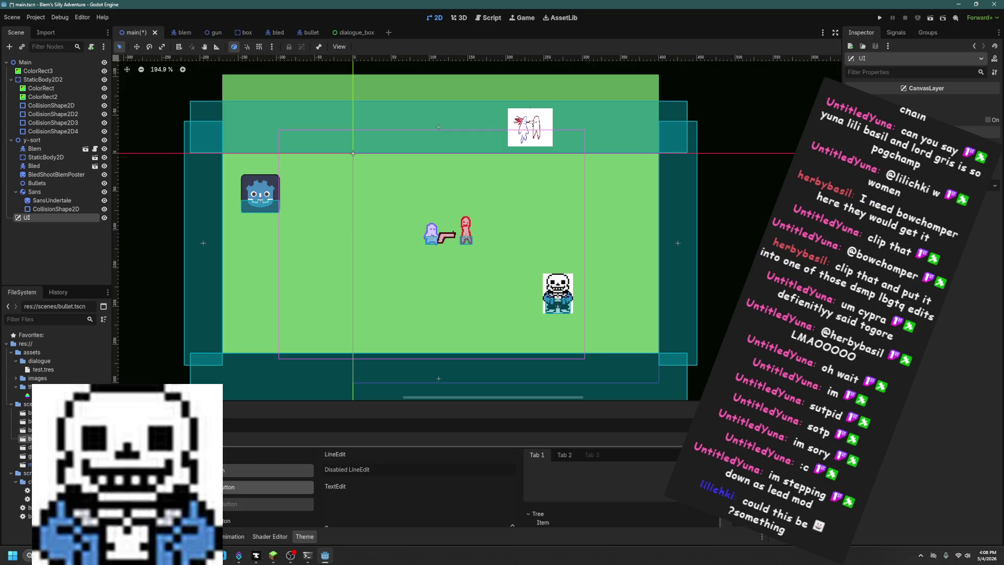
mouse_move(24, 447)
mouse_down()
mouse_move(47, 239)
mouse_move(37, 220)
mouse_up()
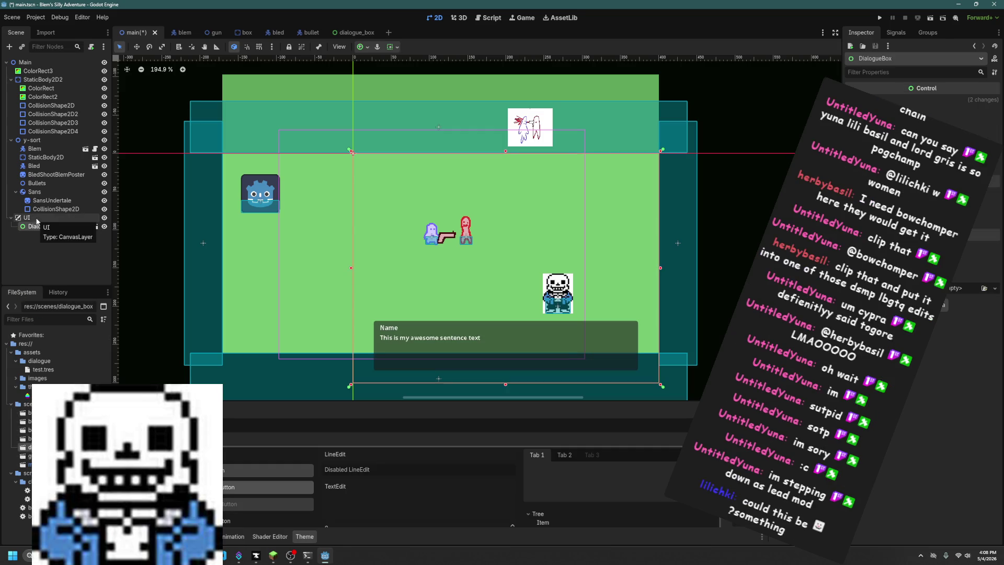
scroll(437, 273, down, 1)
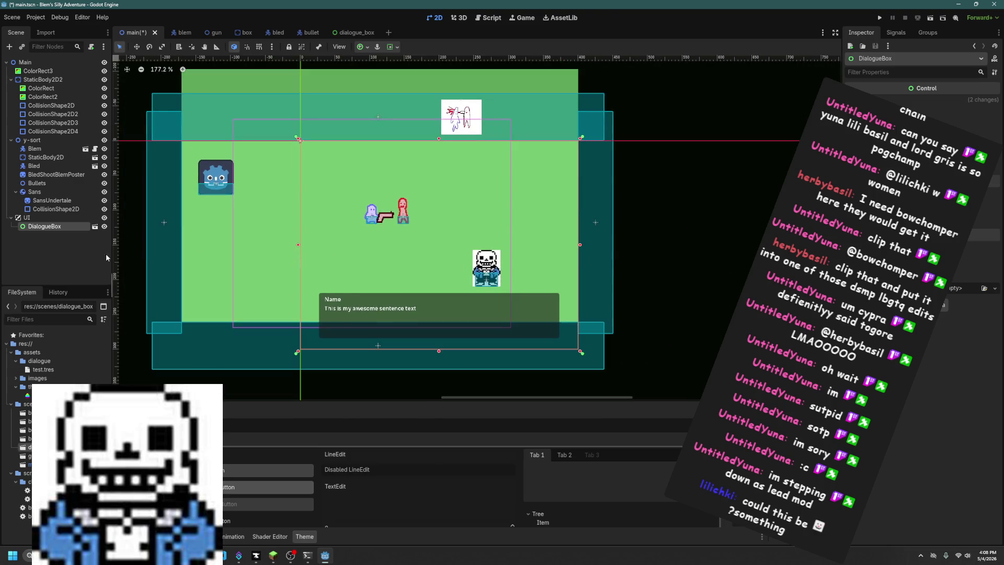
key(F5)
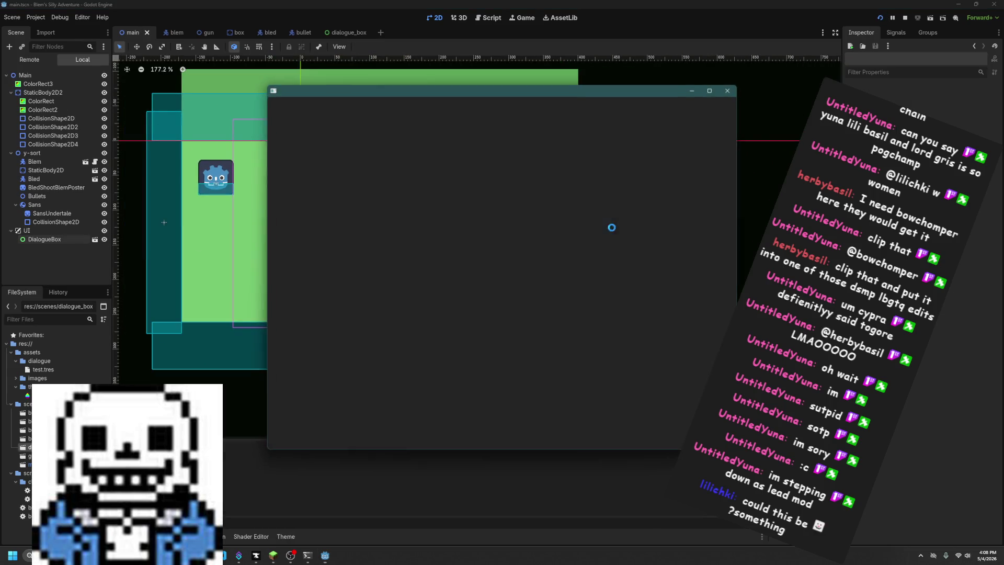
- Maximize the game window and walk the player around, firing a shot to the left
key(s)
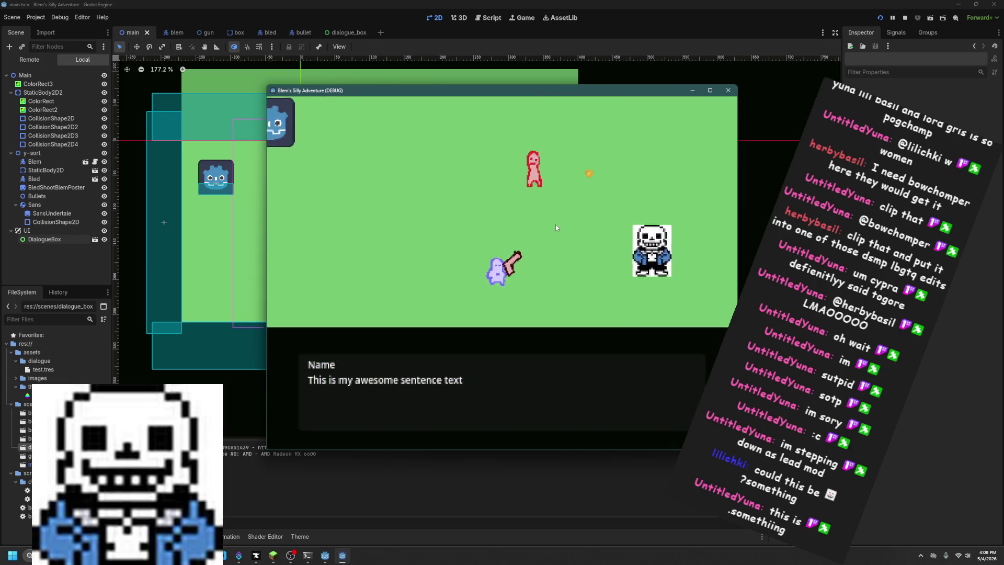
key(w)
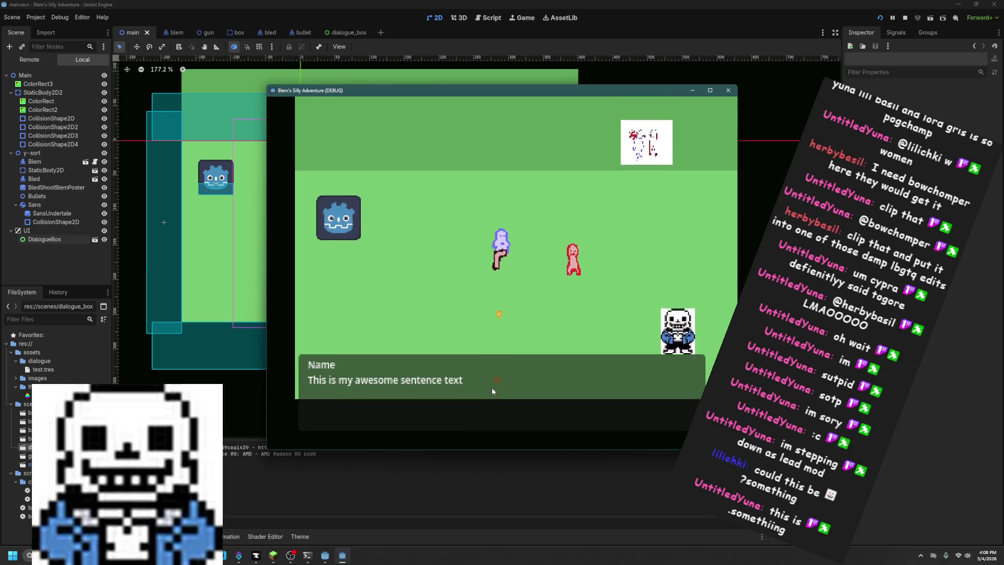
key(w)
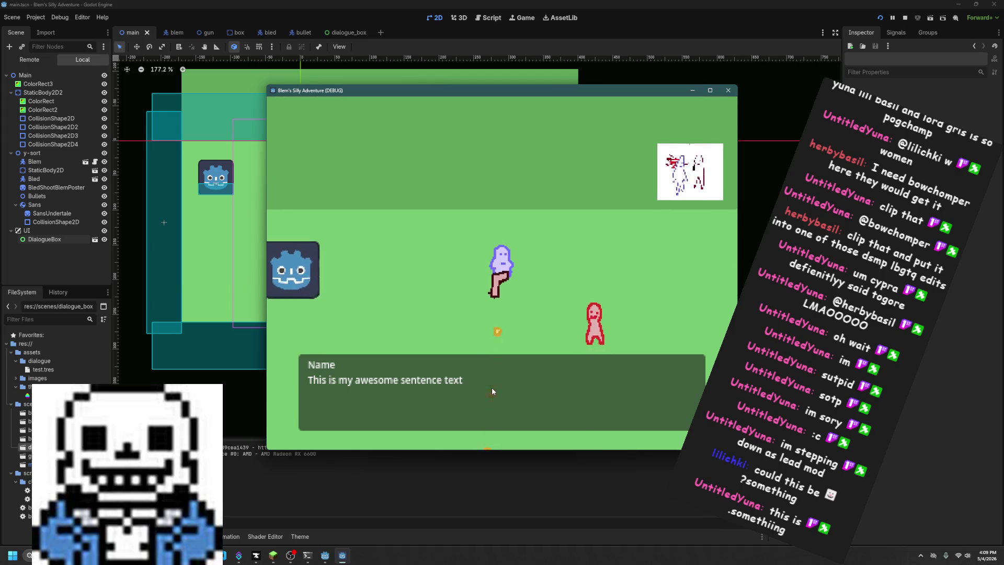
click(710, 91)
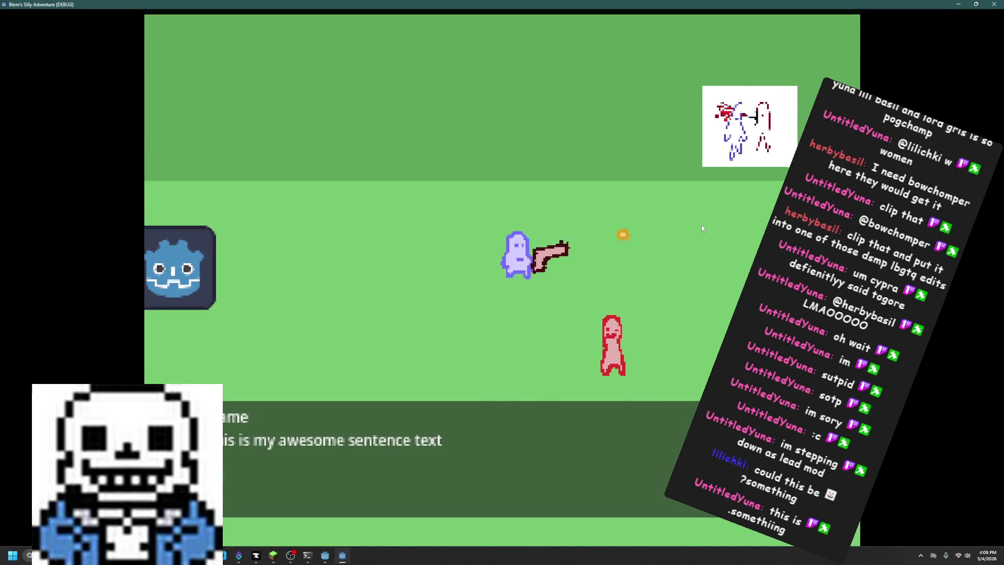
key(s)
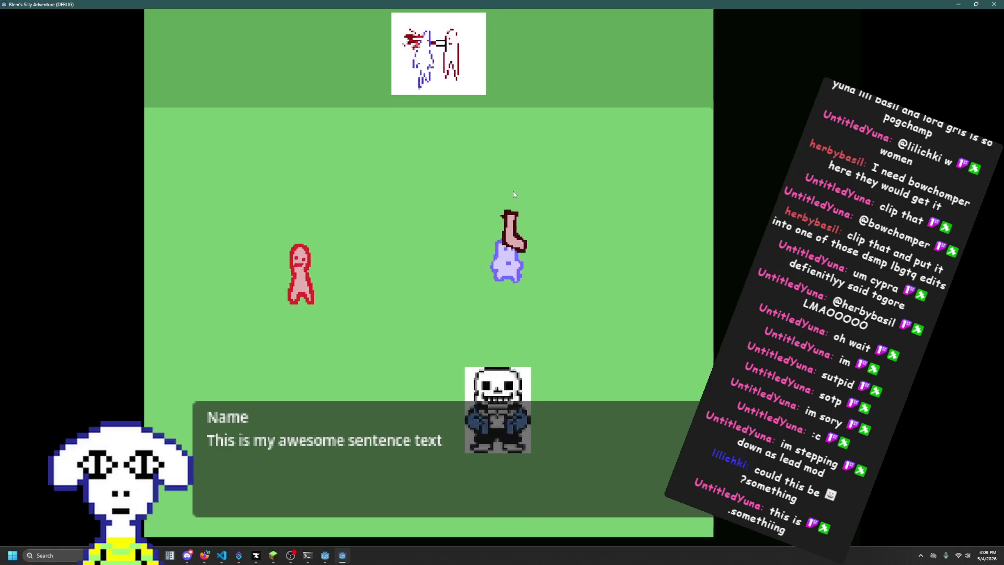
key(w)
click(331, 172)
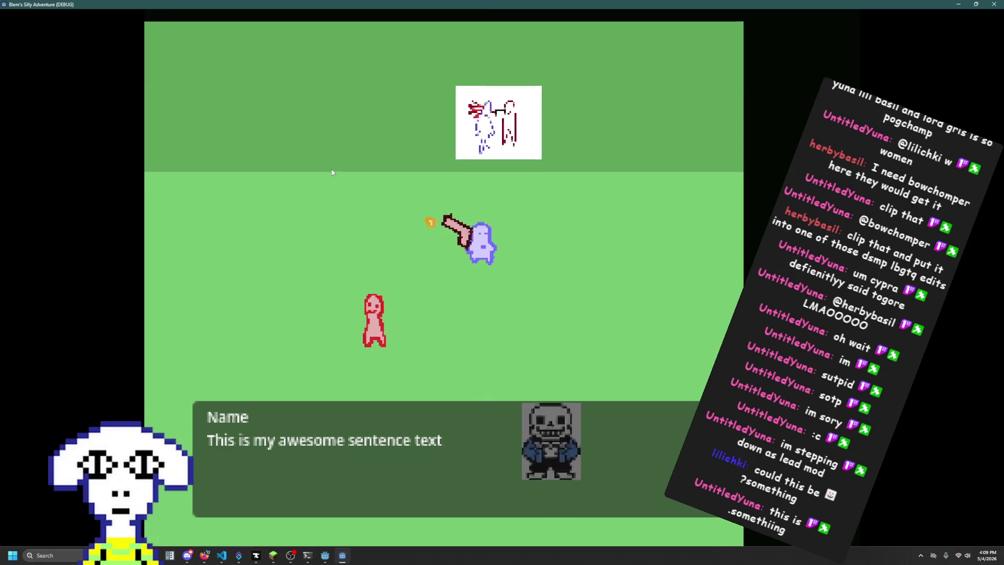
key(a)
key(s)
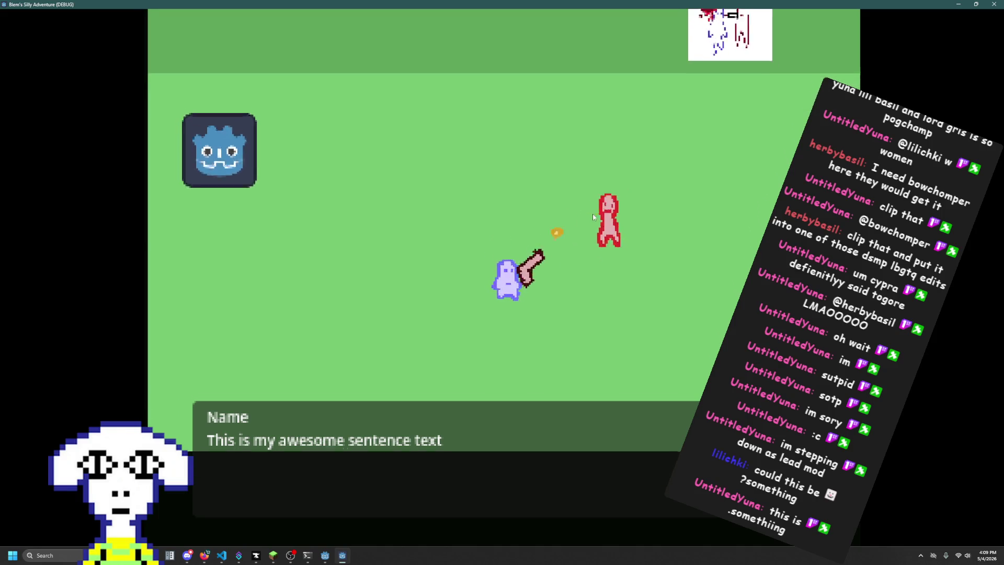
key(d)
key(s)
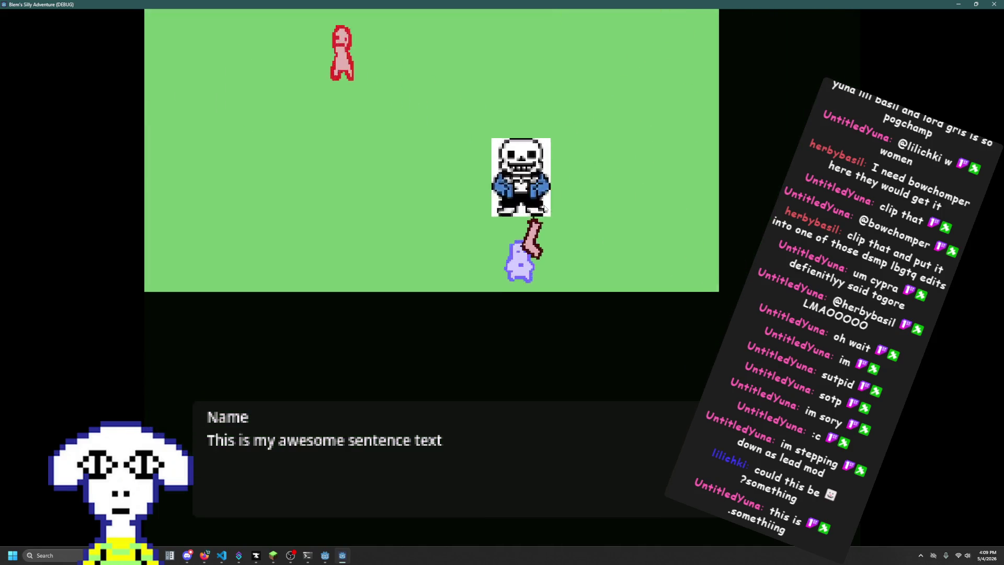
- Walk the player around the room, shoot at the Sans sprite, then stop the game
key(w)
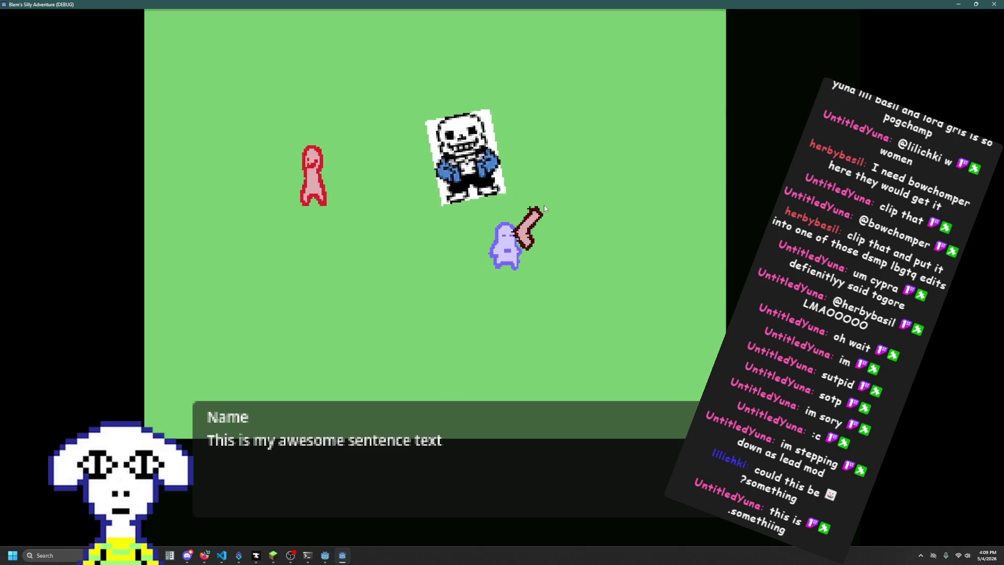
key(w)
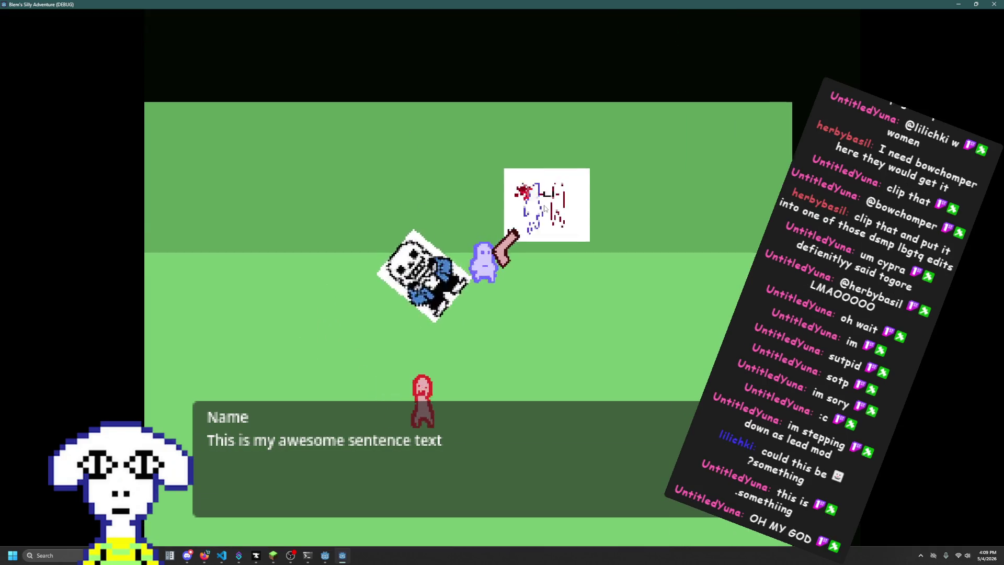
key(a)
key(s)
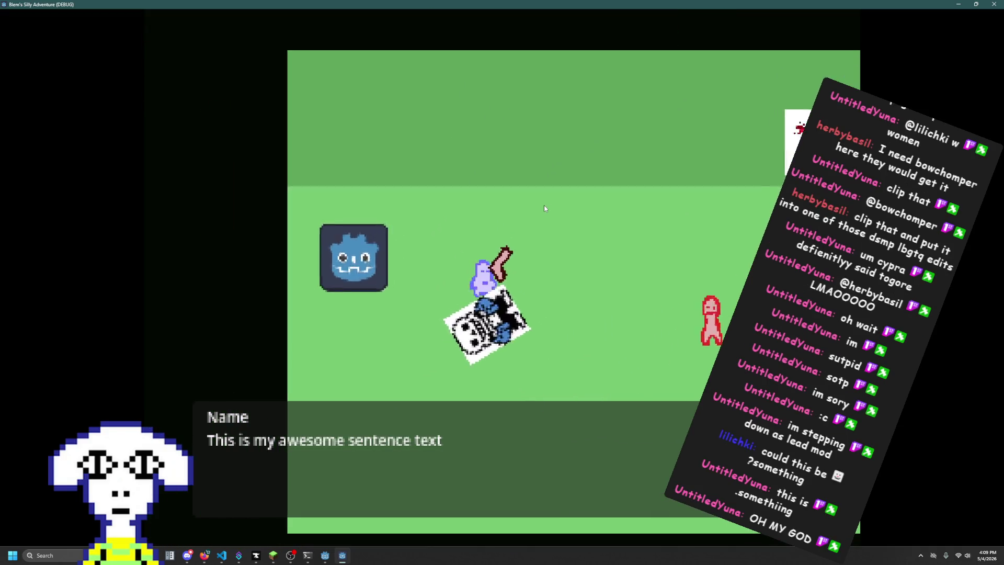
key(a)
key(s)
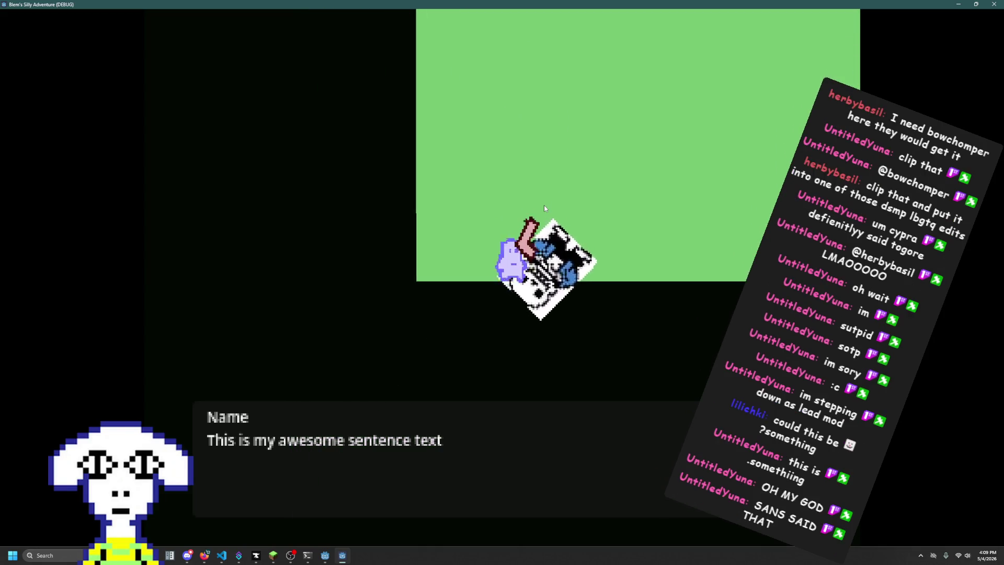
key(d)
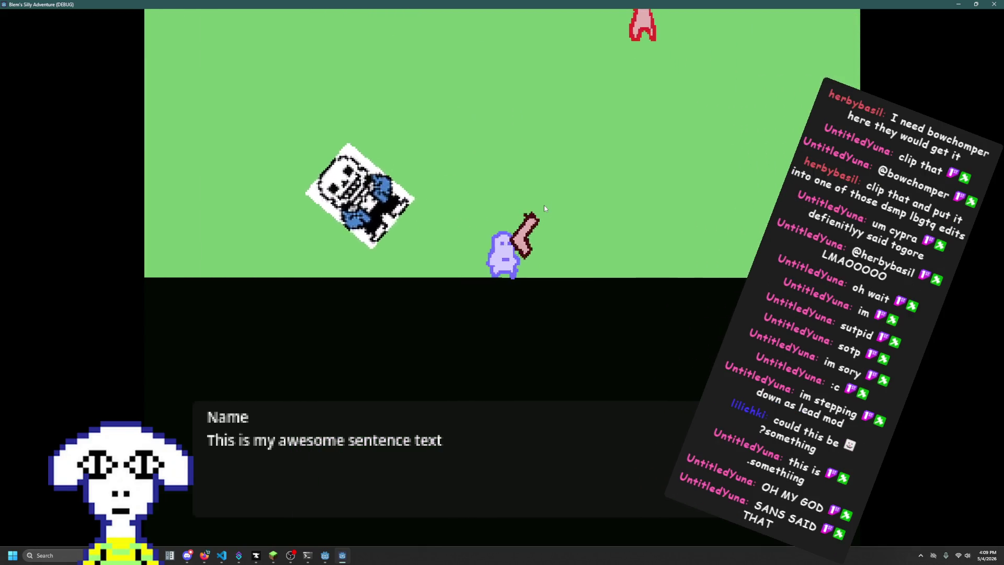
key(a)
key(w)
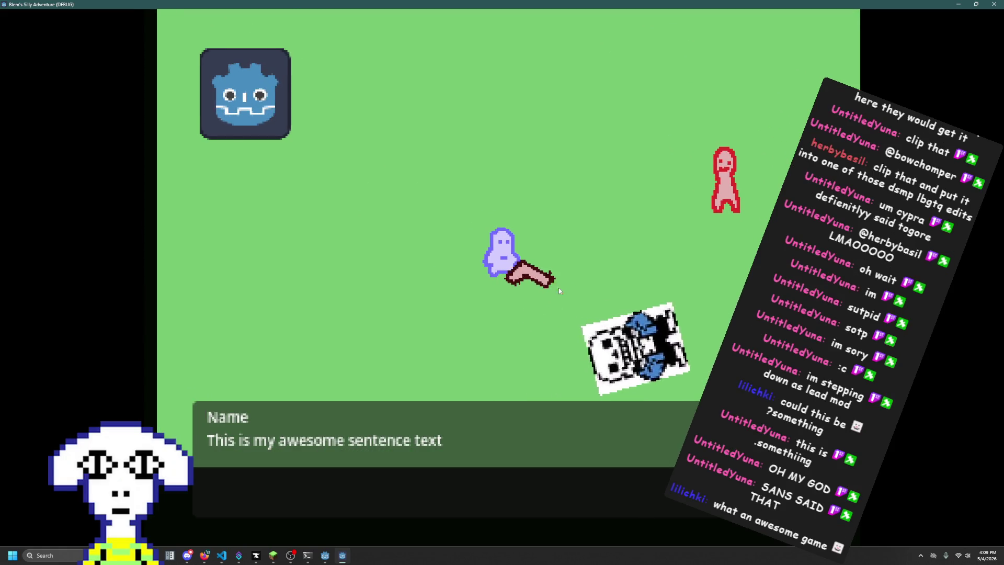
click(559, 290)
key(d)
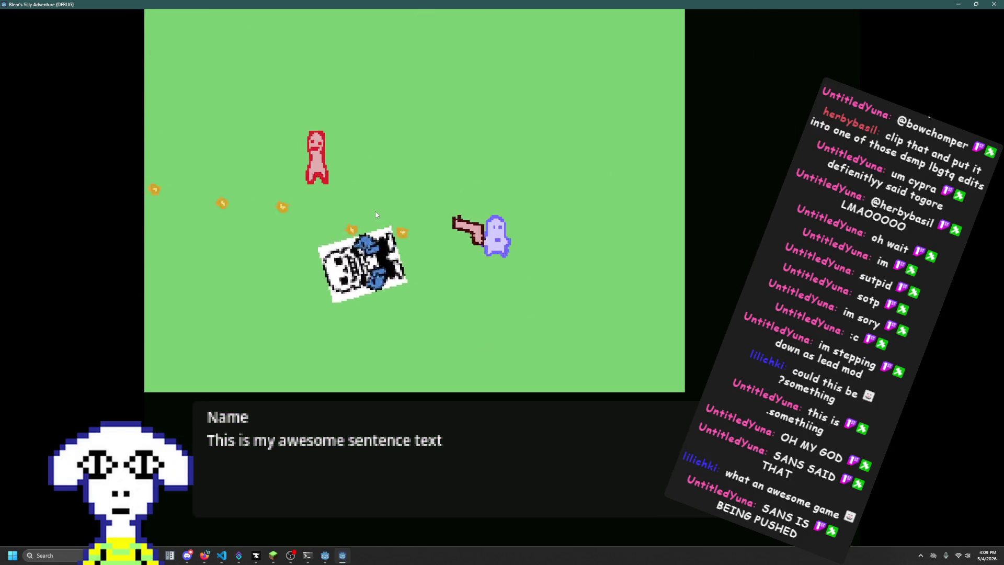
key(d)
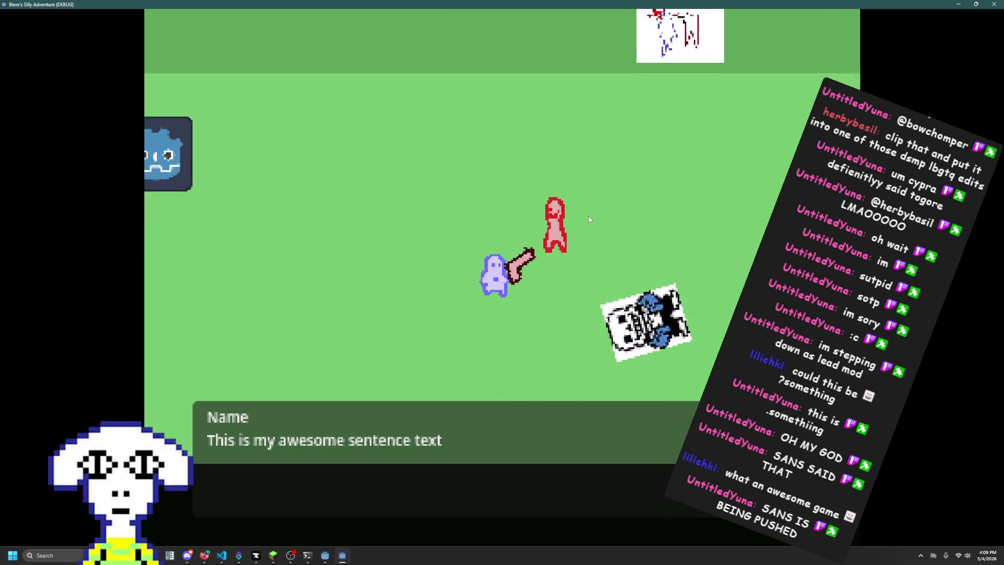
key(a)
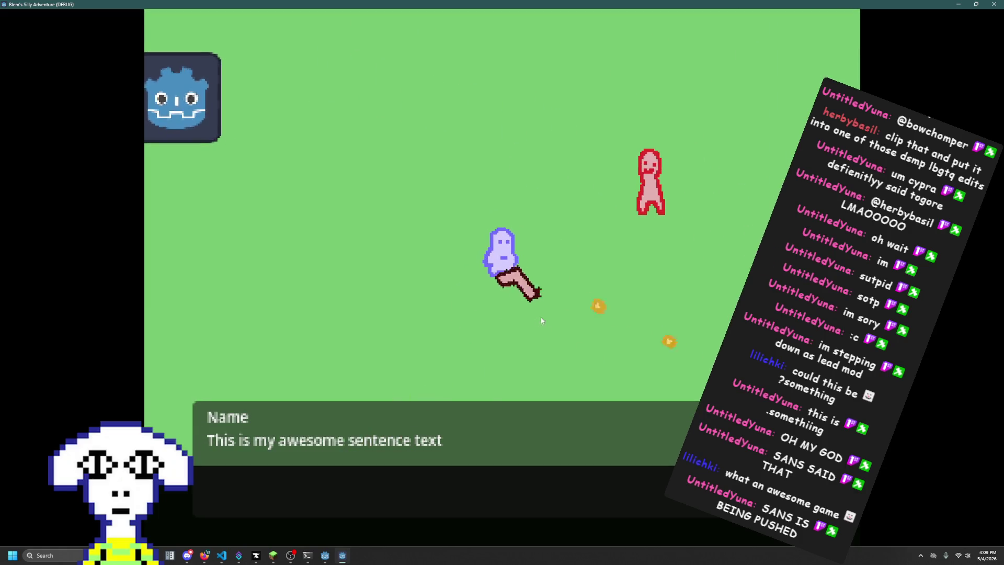
key(w)
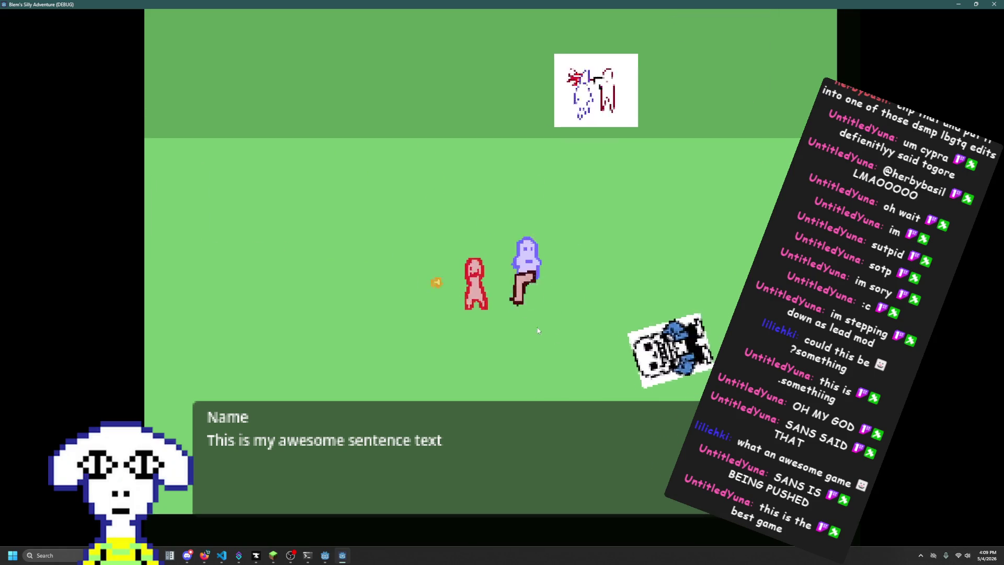
key(F8)
click(493, 18)
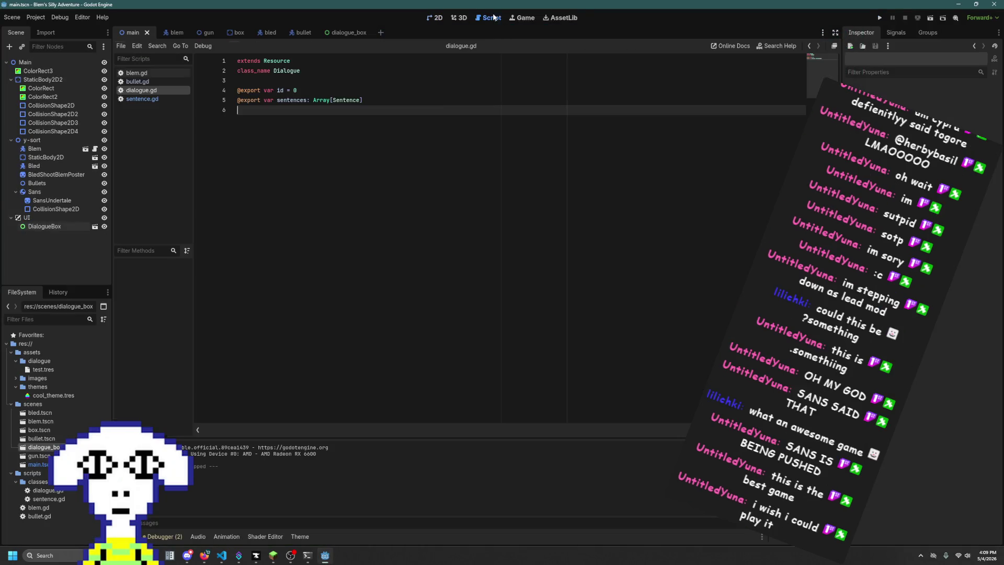
- Review bullet.gd and sentence.gd, then open blem.gd and browse its camera zoom and movement code
click(137, 82)
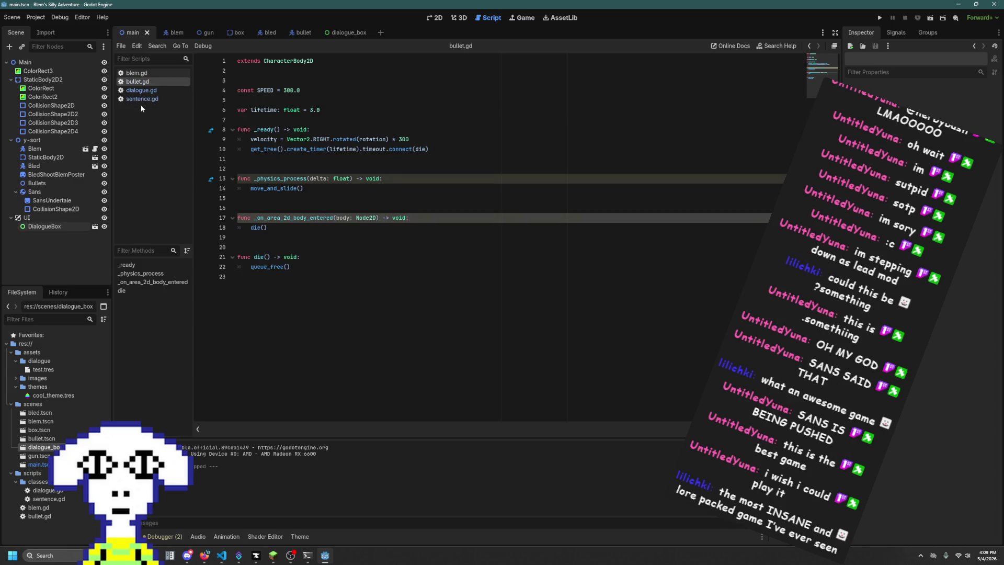
click(141, 100)
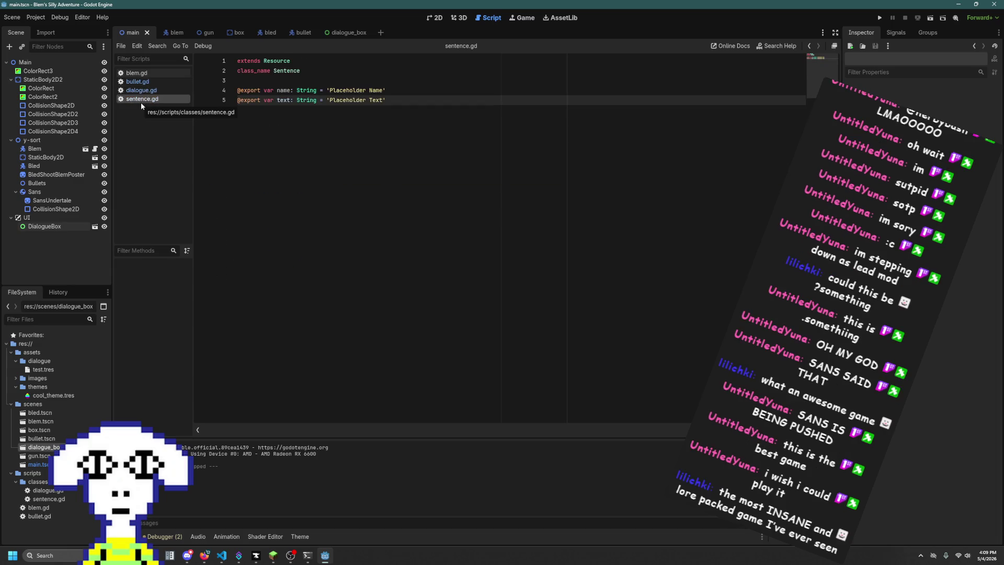
click(142, 74)
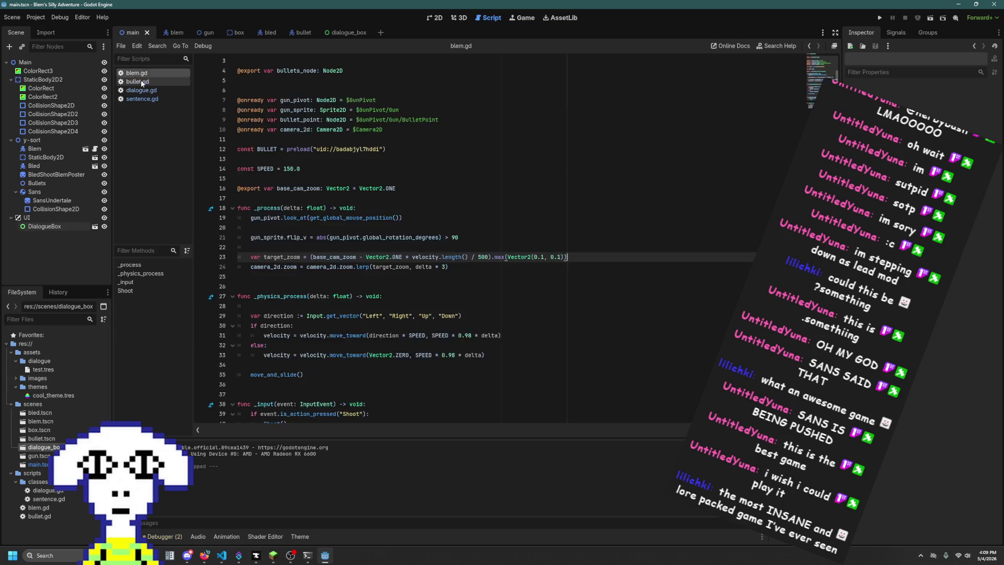
click(461, 274)
scroll(462, 272, down, 3)
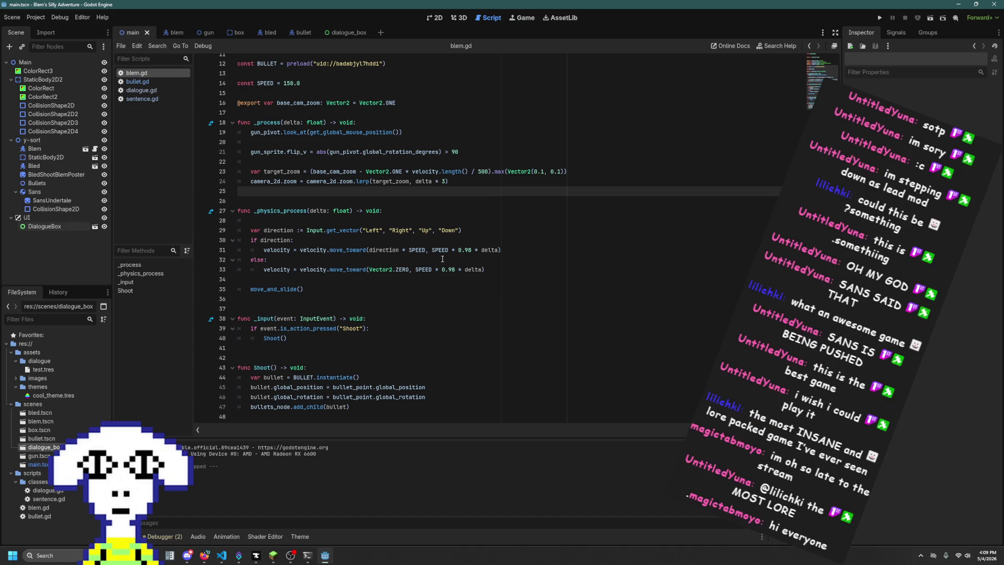
click(547, 263)
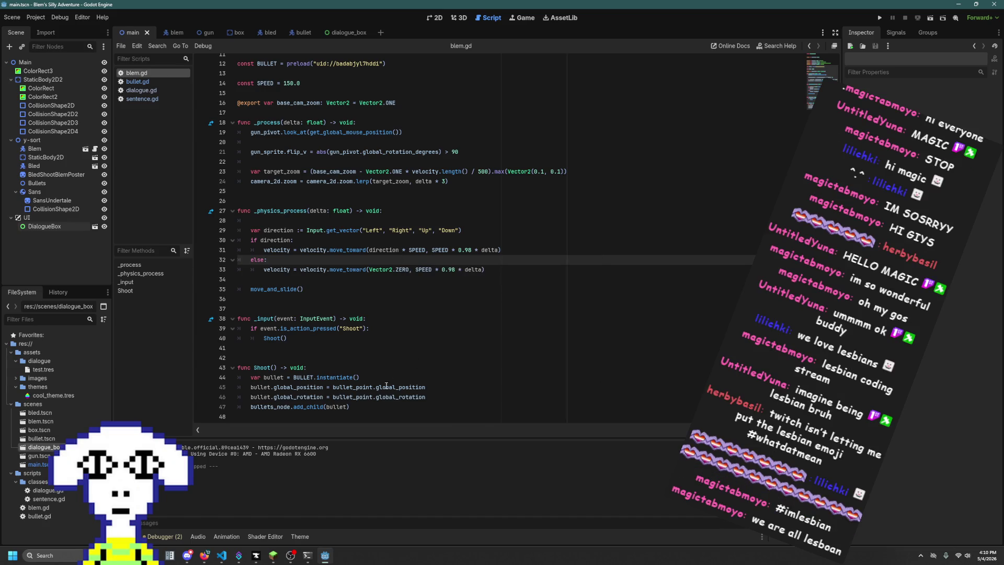
- Add velocity += global_position.direction_to(get_global_mouse_position()) * 50 to Shoot and run the game
click(384, 407)
key(Return)
key(Return)
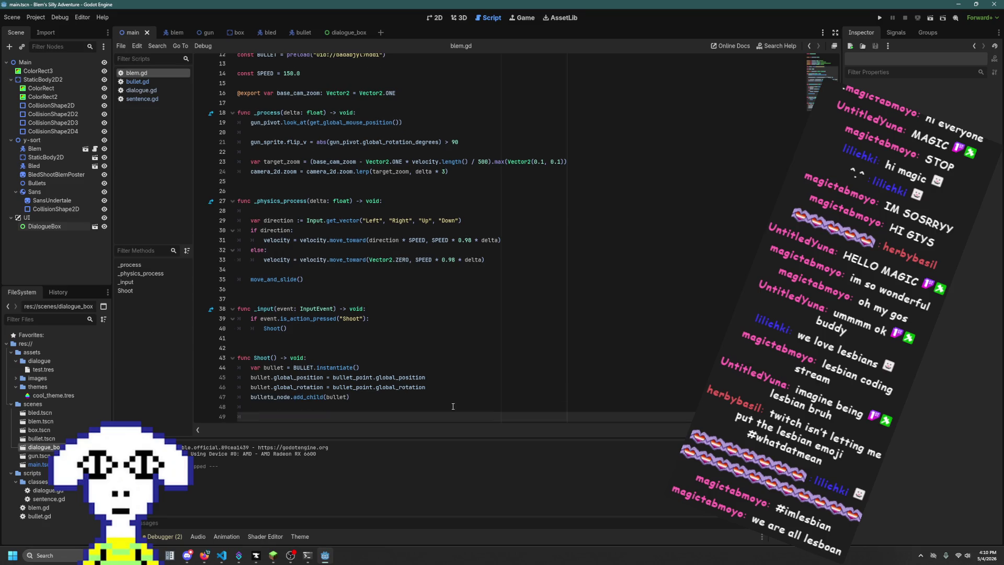
text(locity.ad)
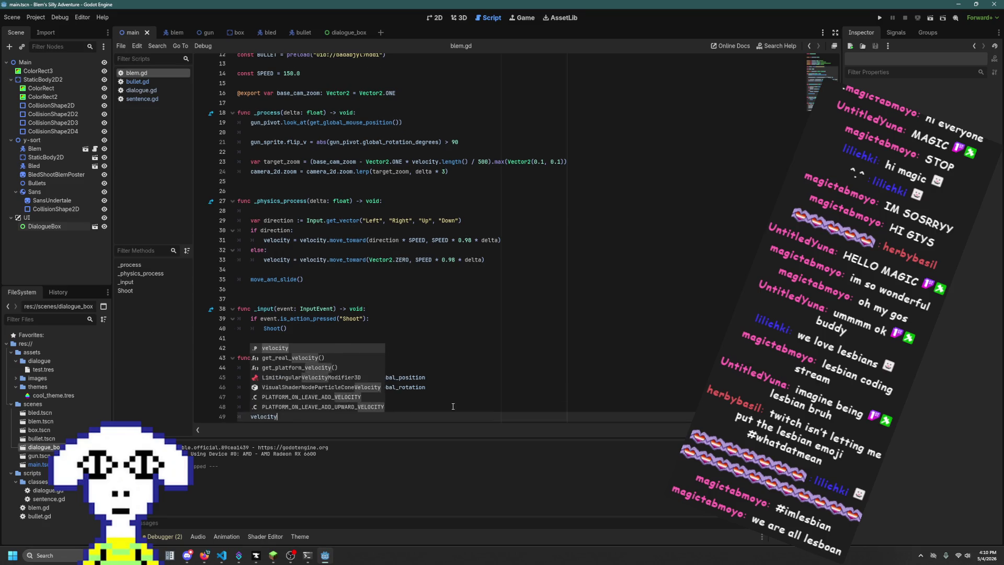
key(BackSpace)
key(BackSpace)
key(BackSpace)
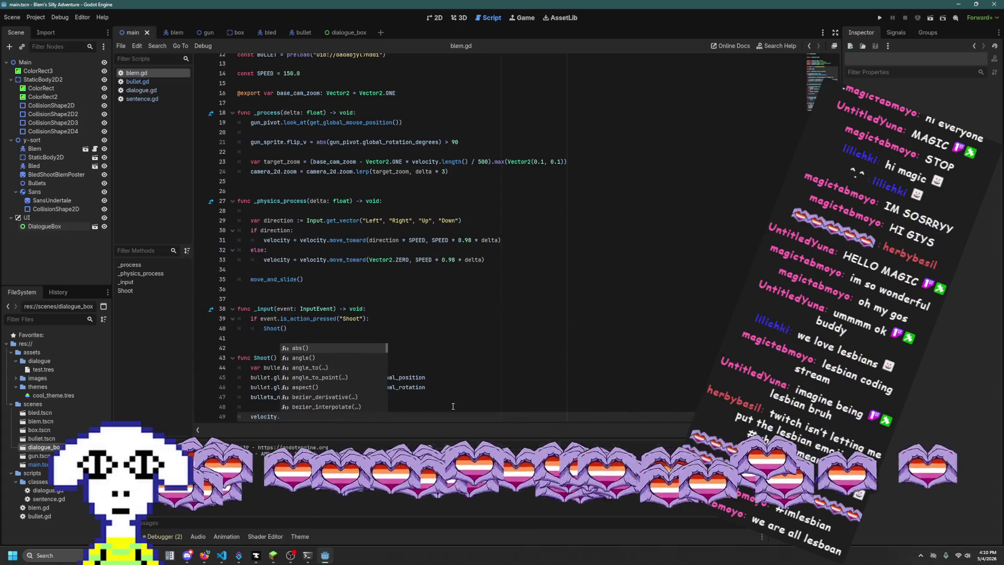
text(+=)
key(ctrl+space)
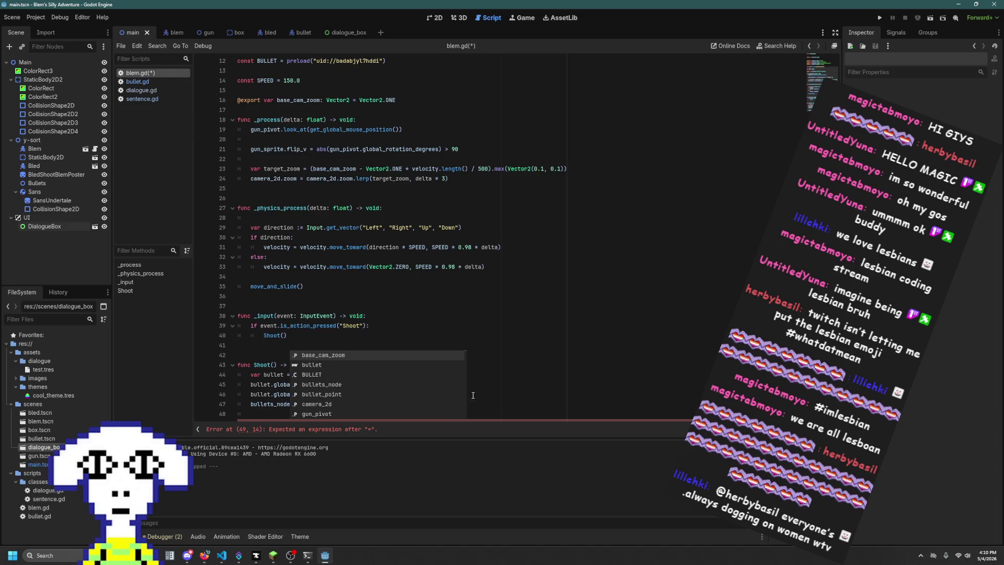
key(Escape)
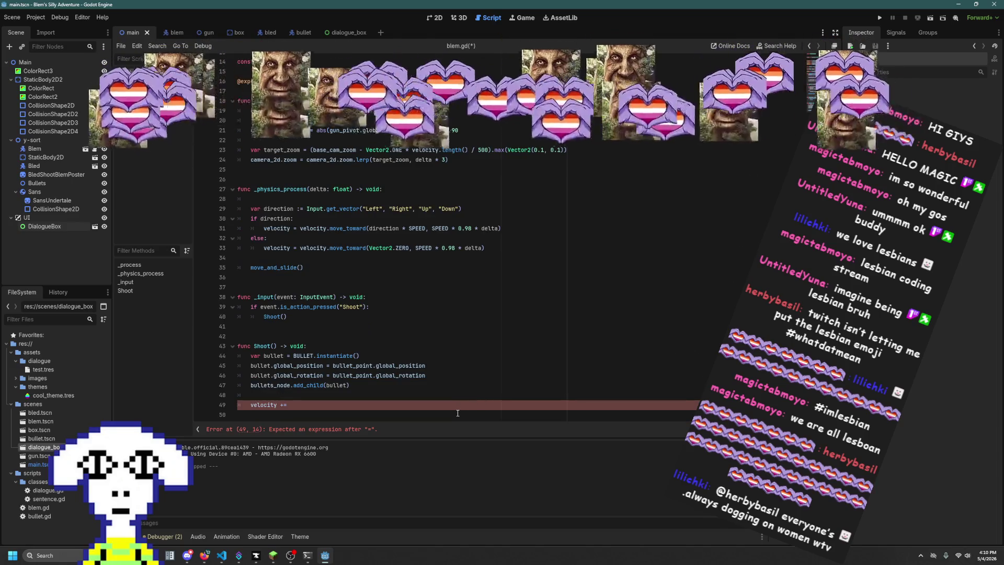
text(global_position)
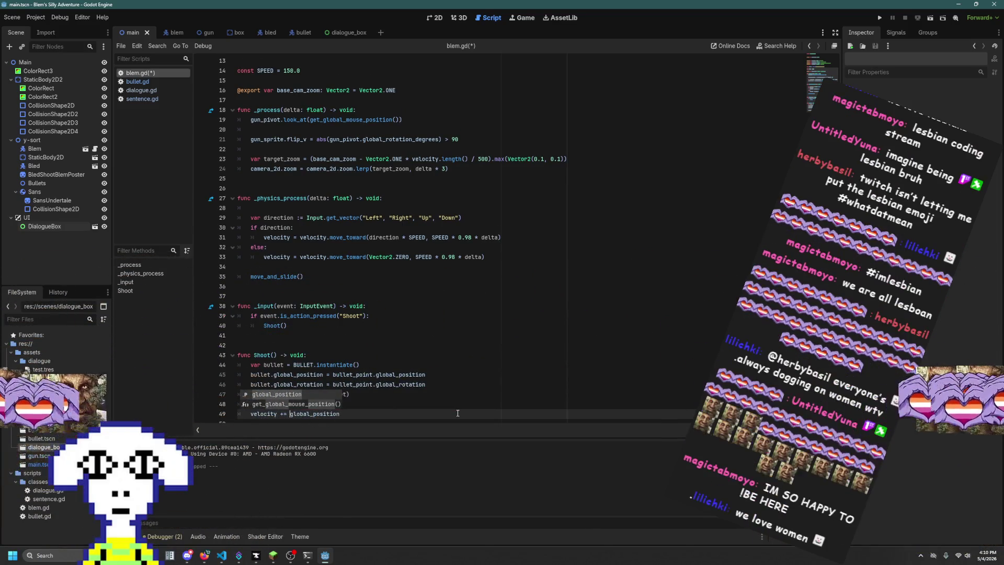
text(.direction_to(get_glo)
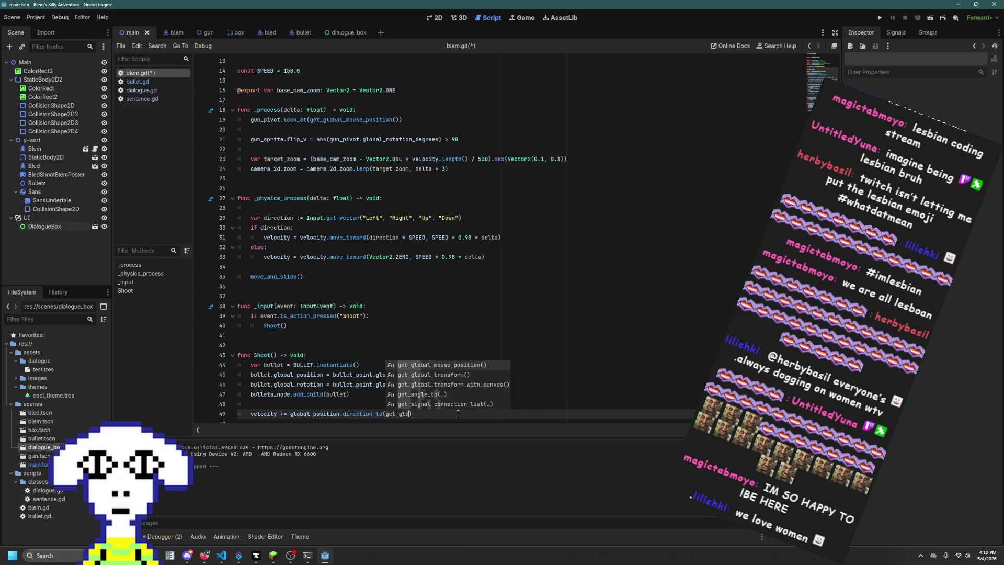
key(Return)
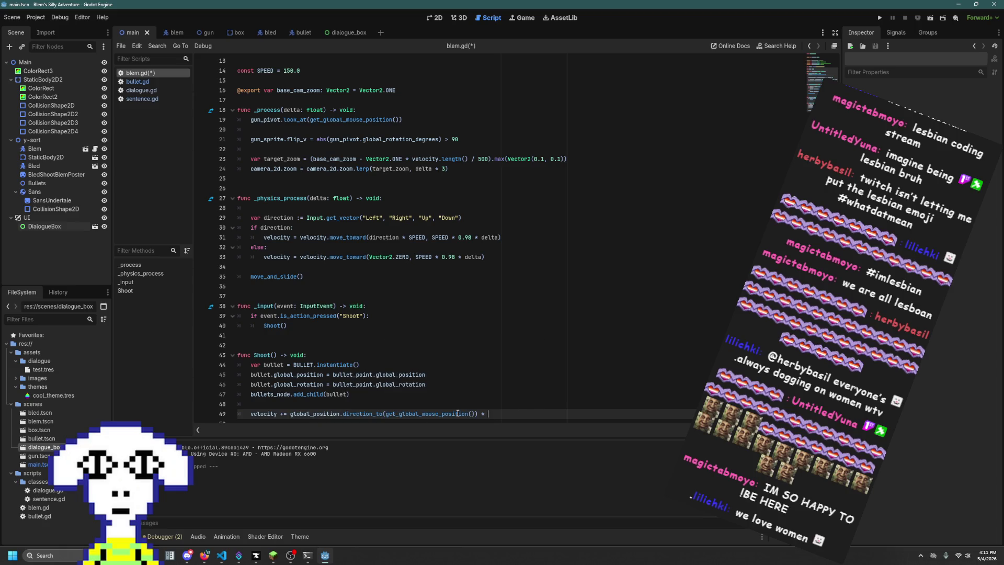
text(50)
key(F5)
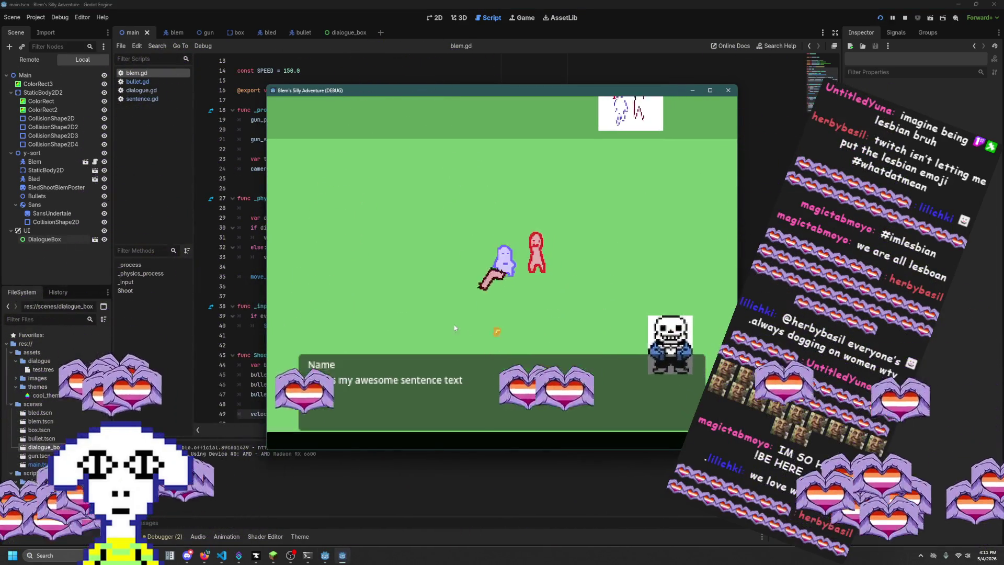
- Stop the game, change the shot push to * -50, and run it again
key(F8)
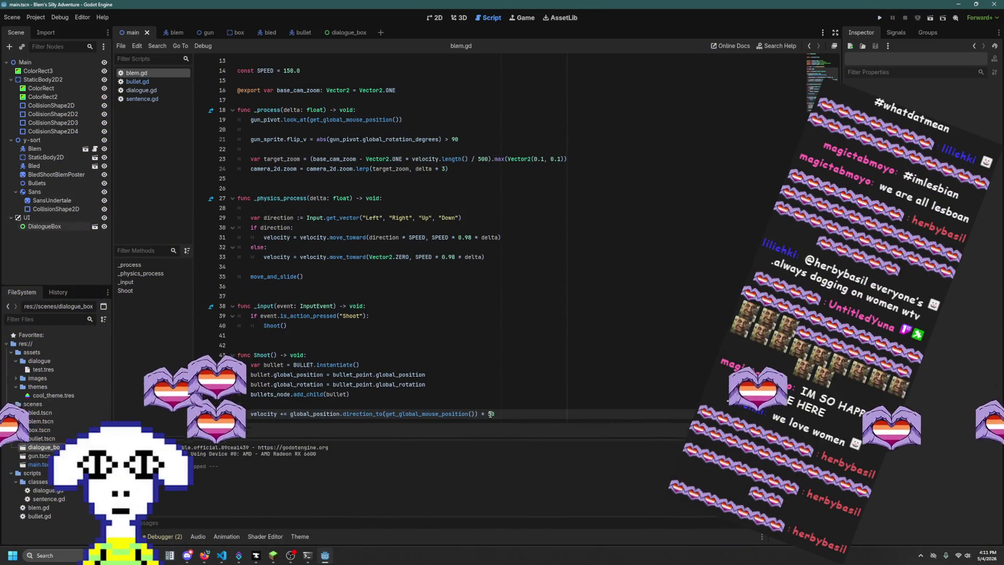
text(-)
click(546, 365)
key(F5)
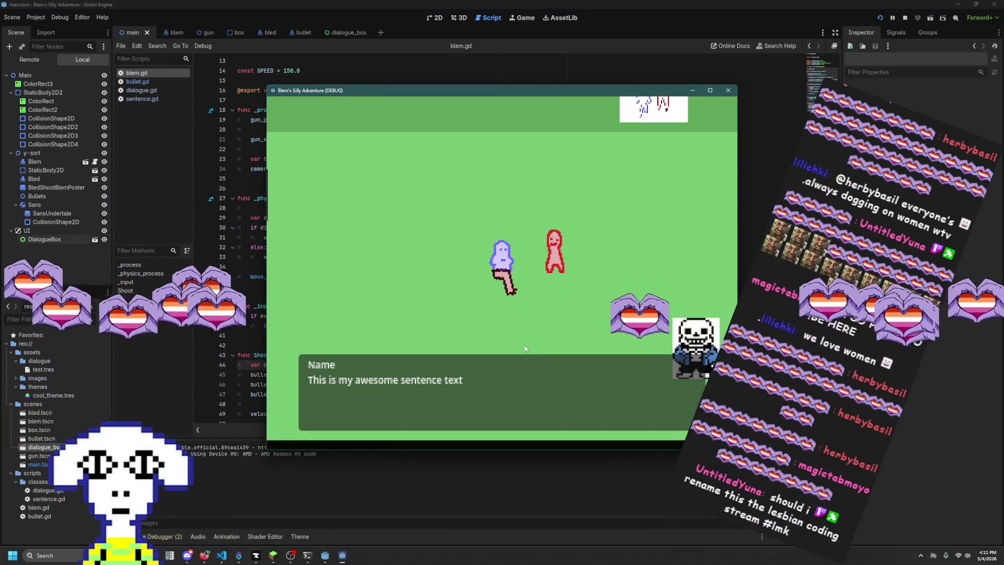
- Fire shots and walk past Sans to test the recoil, then maximize the game window
click(412, 334)
click(397, 267)
click(388, 258)
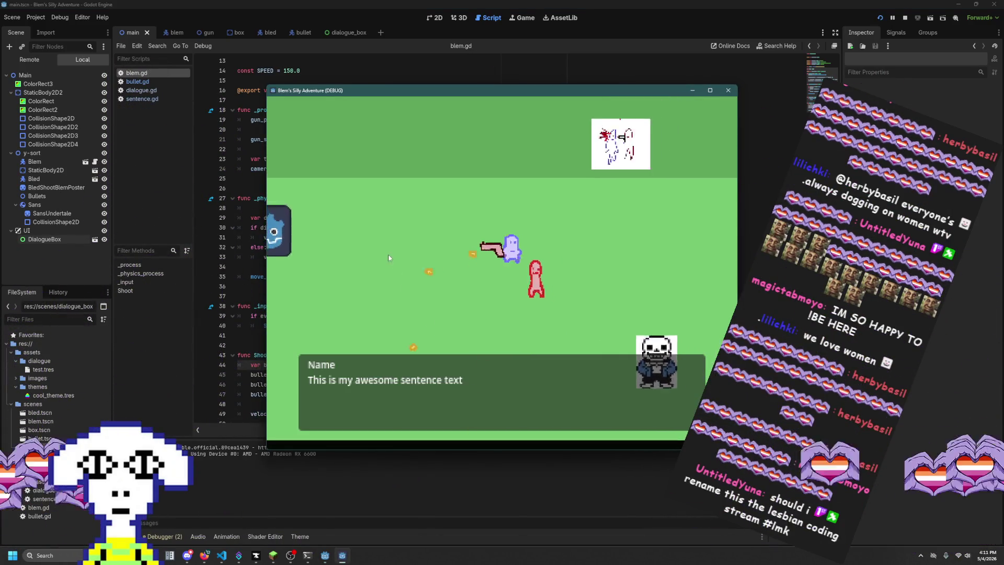
key(d)
key(s)
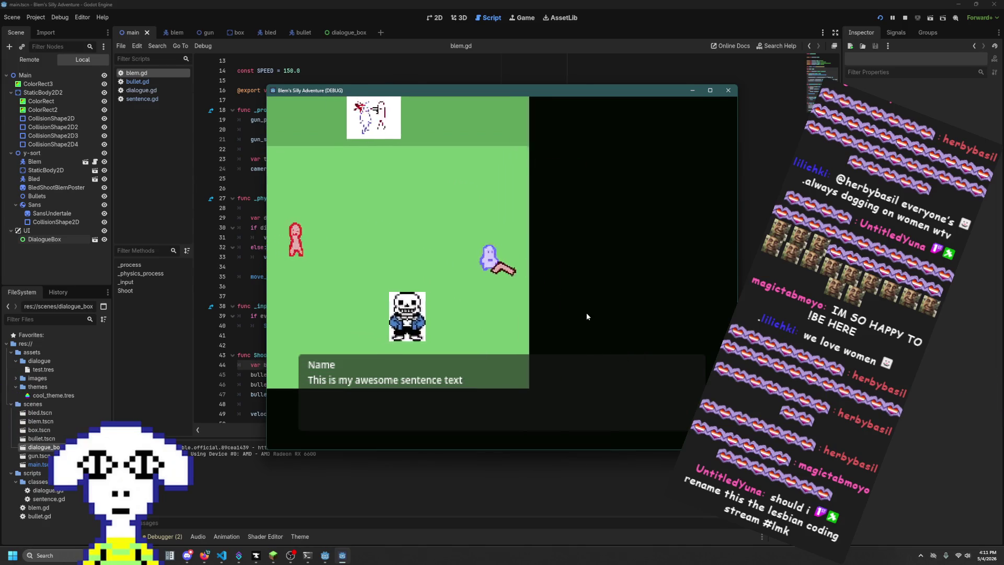
key(d)
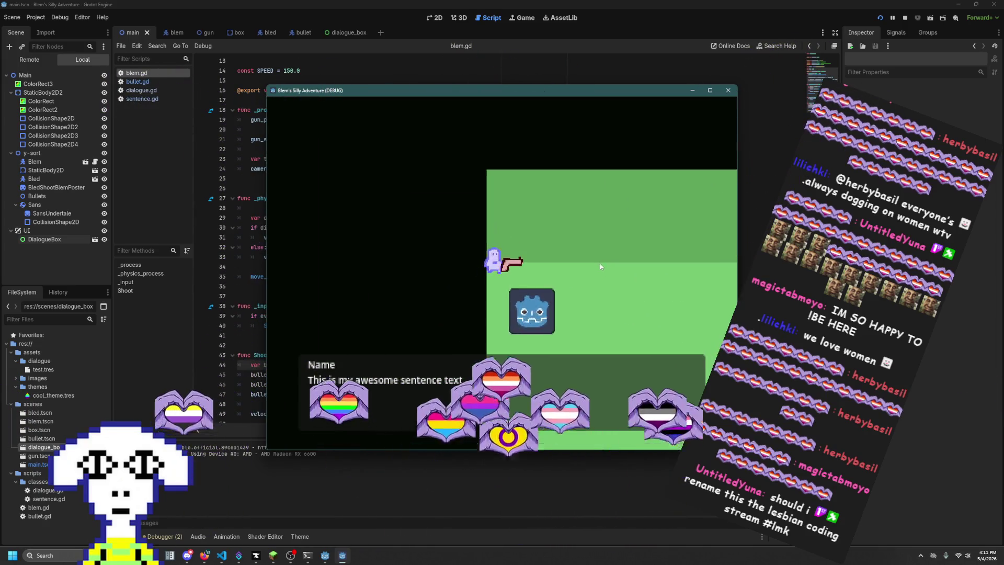
key(d)
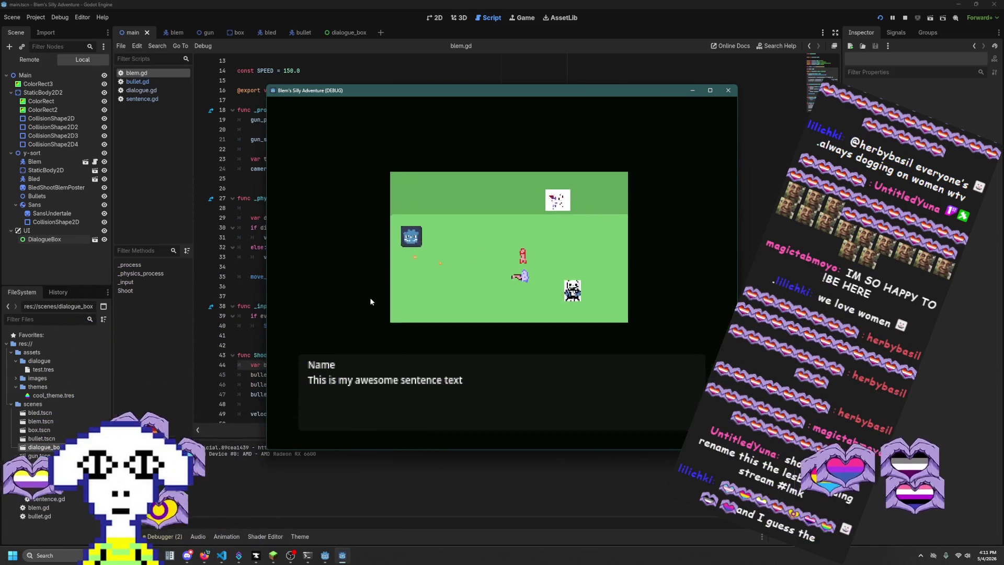
key(d)
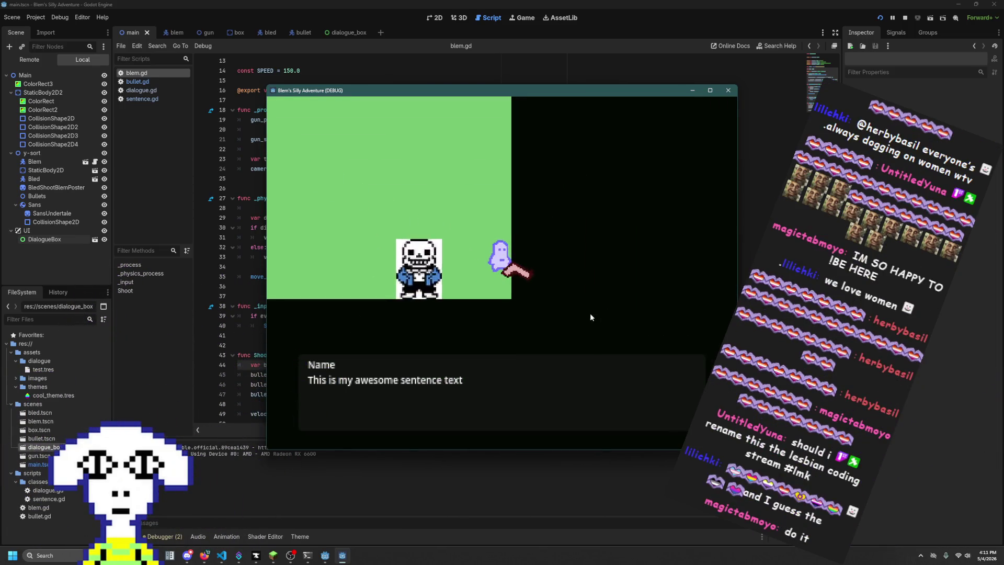
key(a)
click(587, 272)
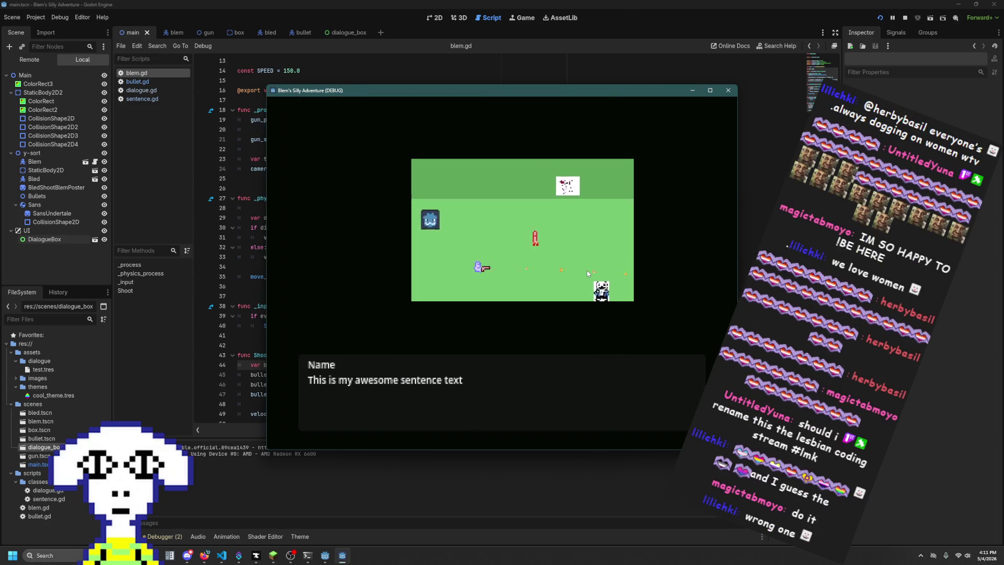
key(super+Up)
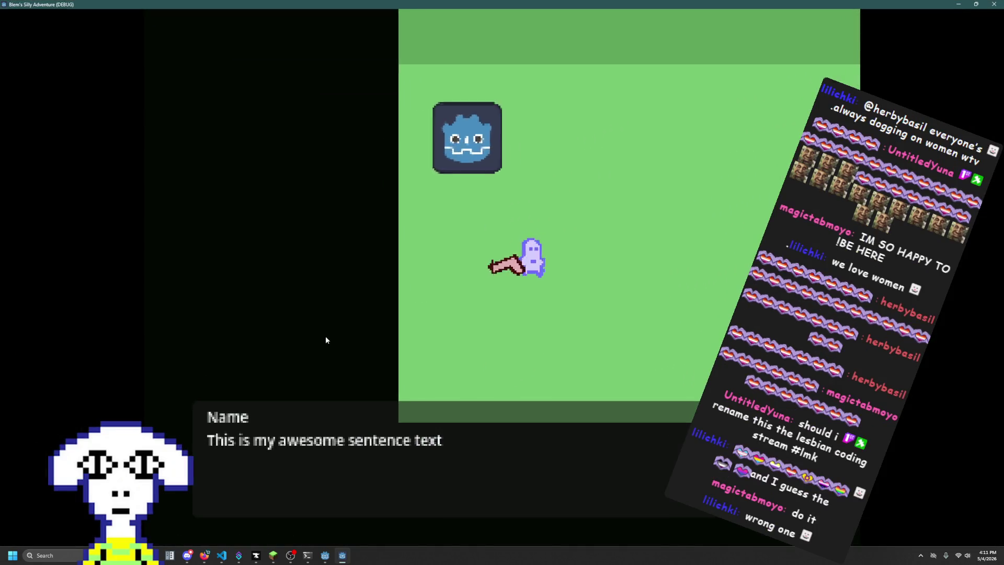
click(320, 331)
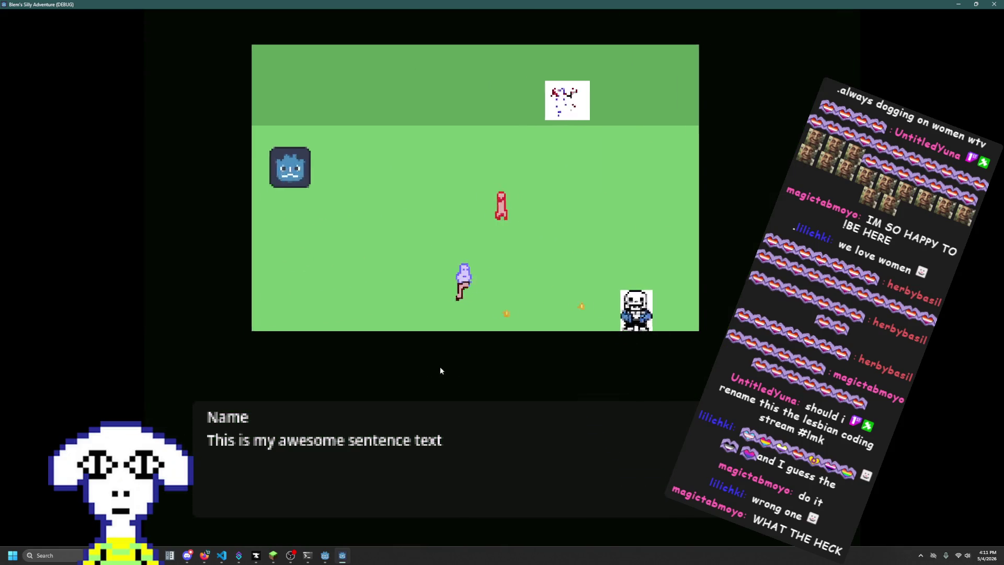
key(w)
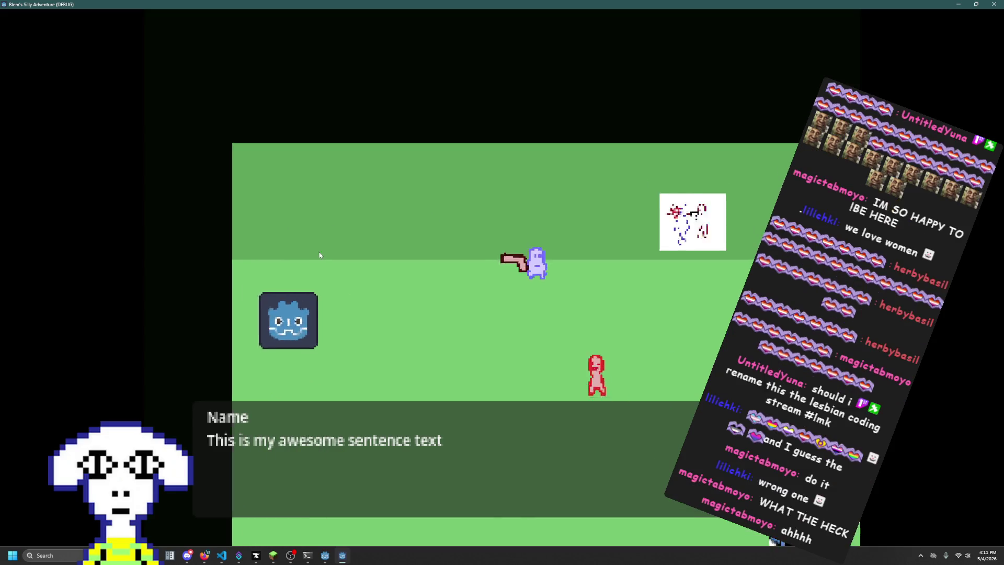
click(681, 240)
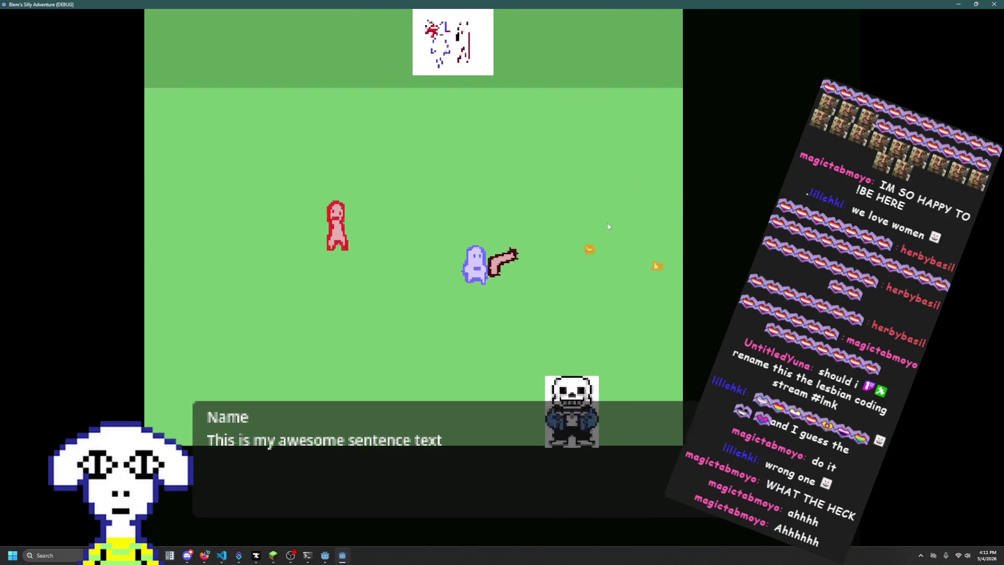
key(a)
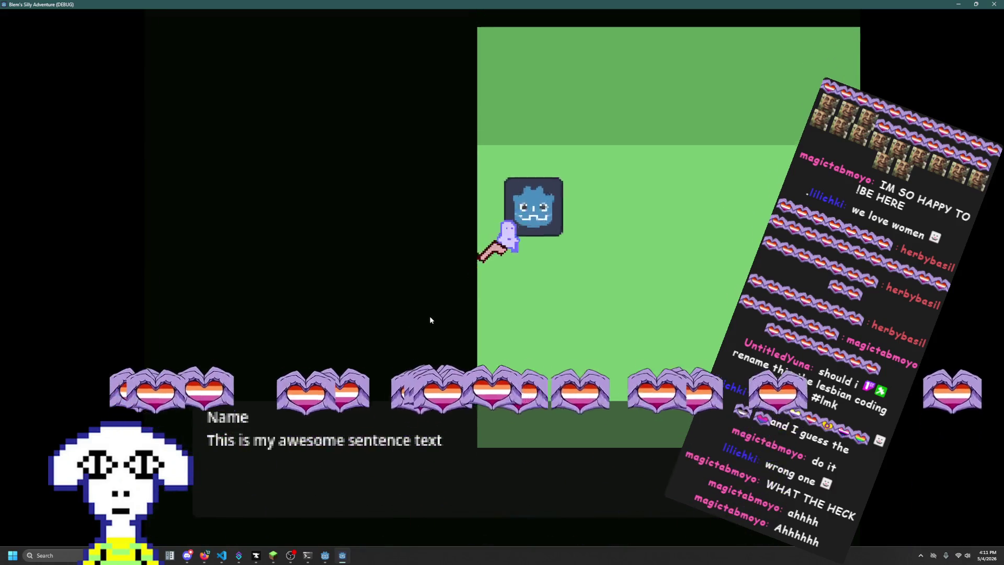
key(d)
click(374, 249)
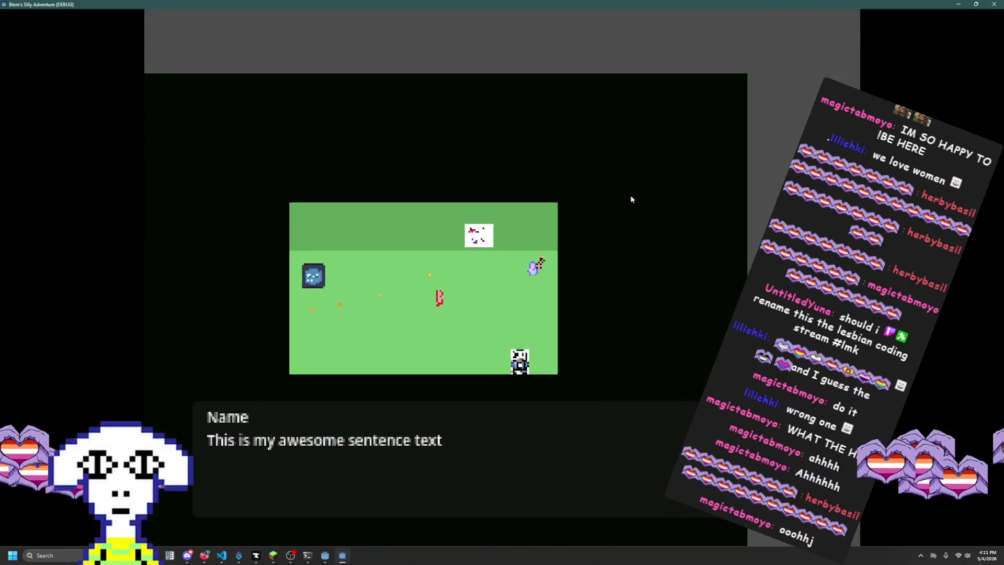
key(a)
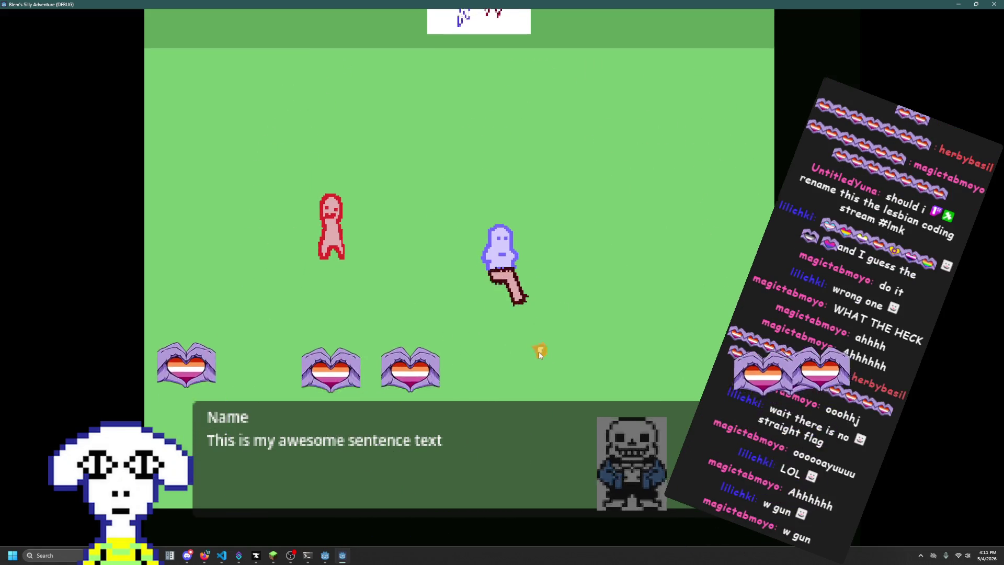
key(a)
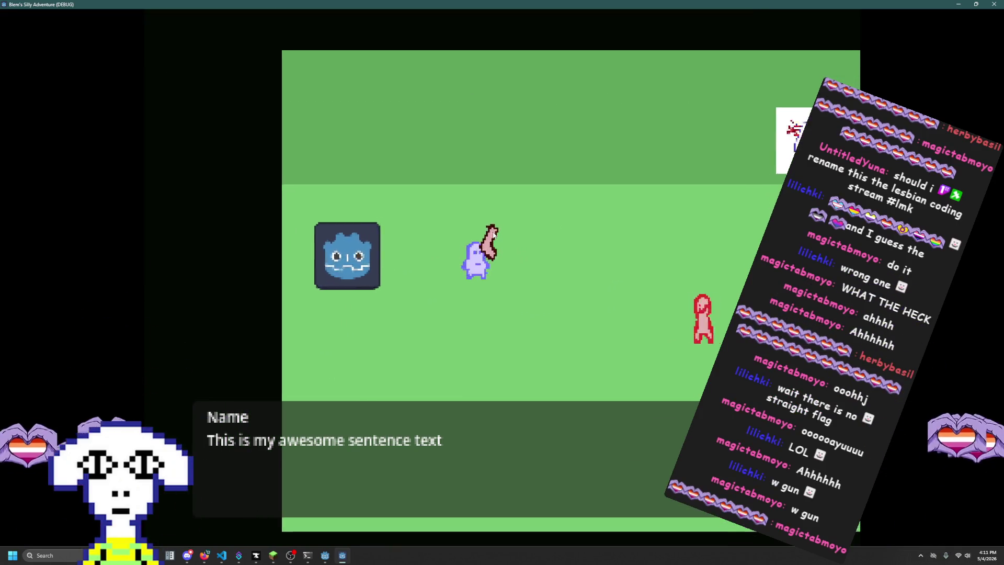
scroll(494, 234, up, 2)
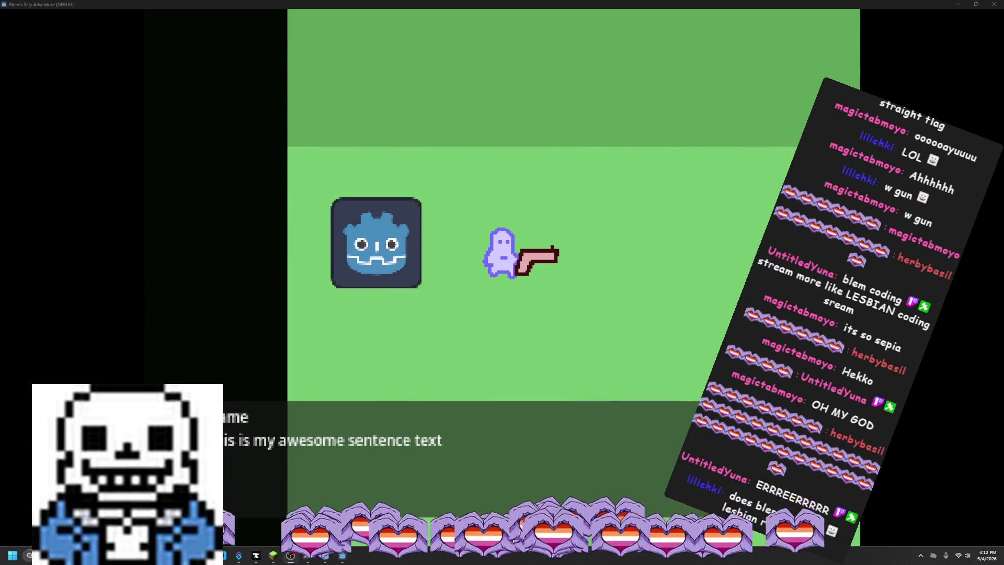
click(426, 226)
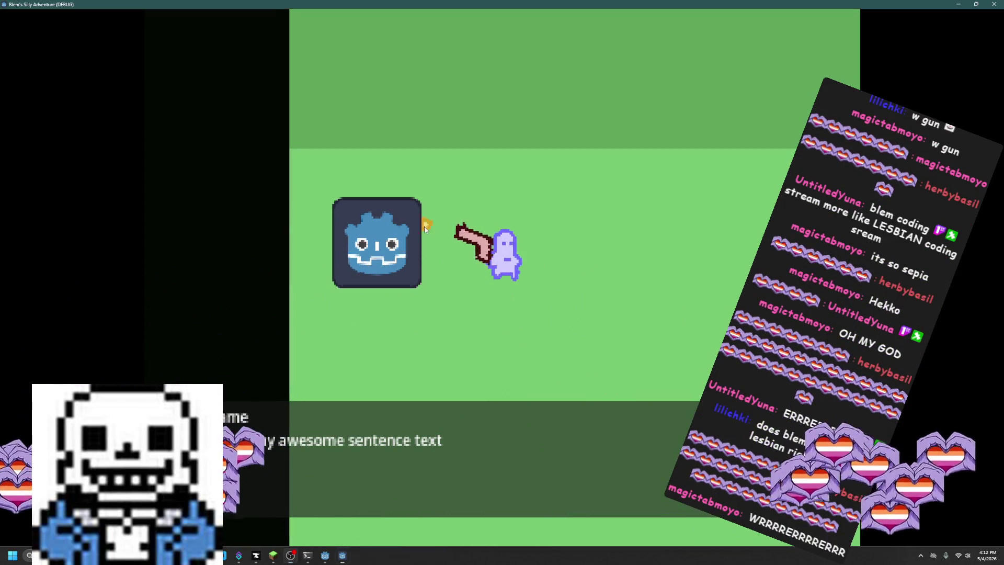
click(396, 208)
key(d)
key(s)
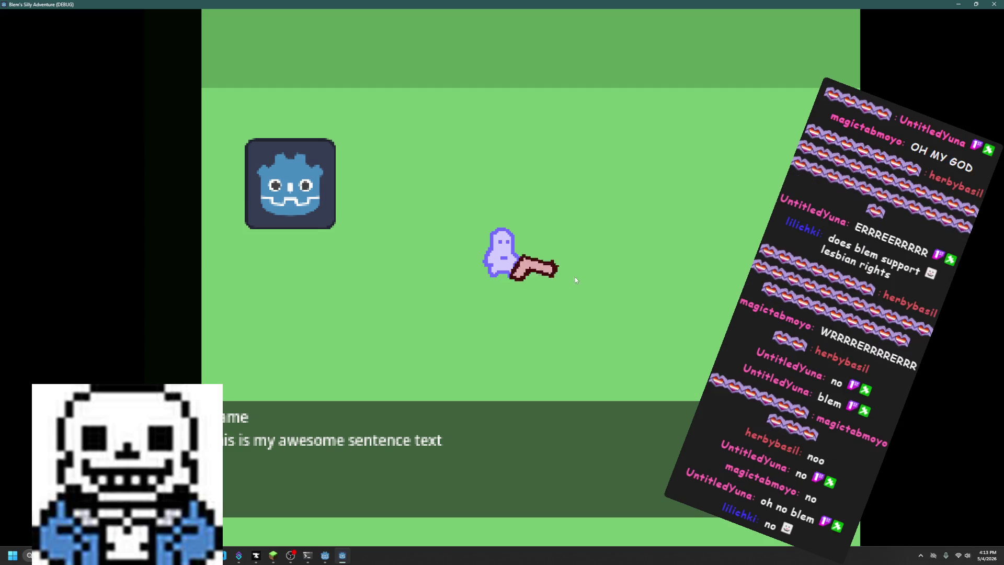
click(413, 282)
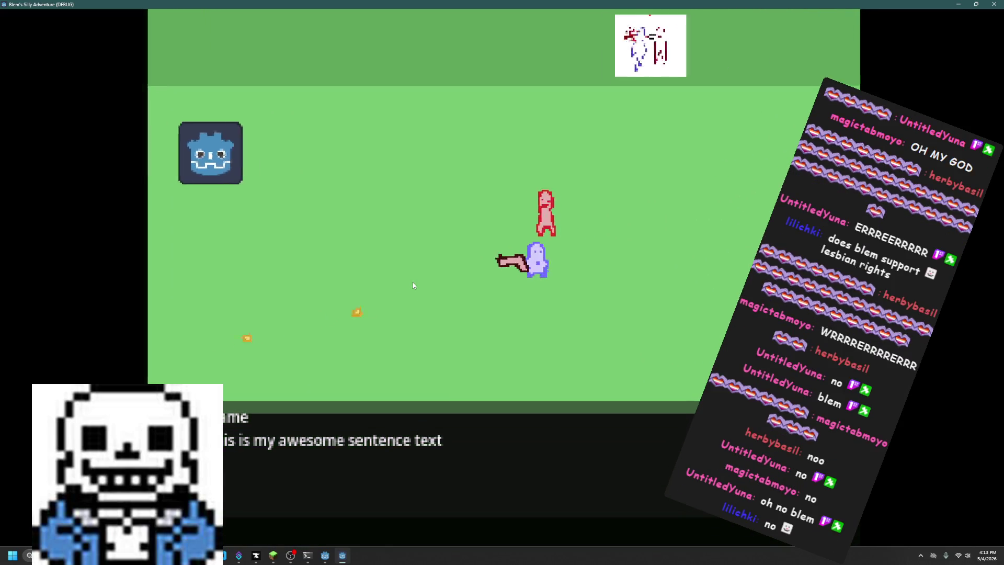
click(519, 189)
click(625, 179)
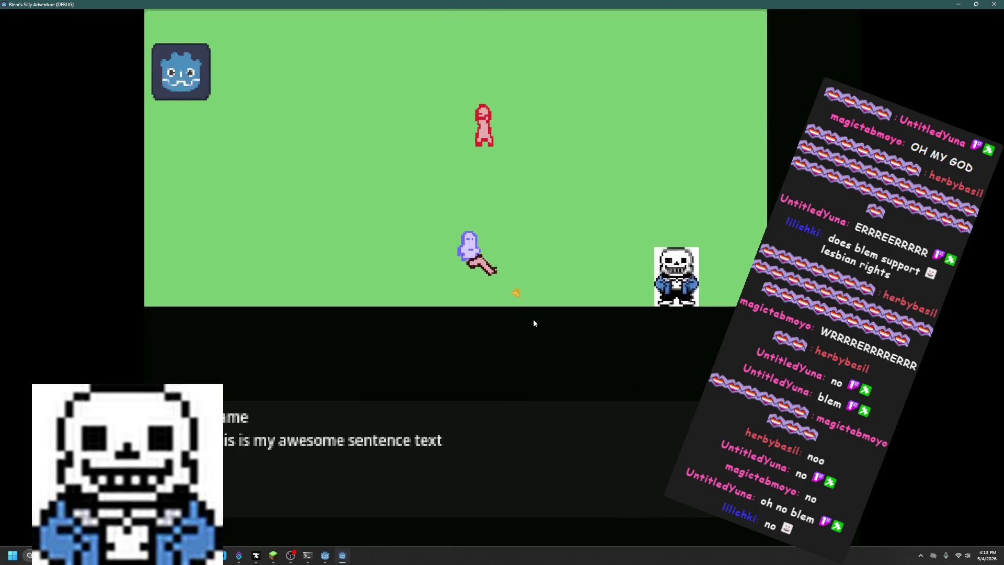
key(d)
key(s)
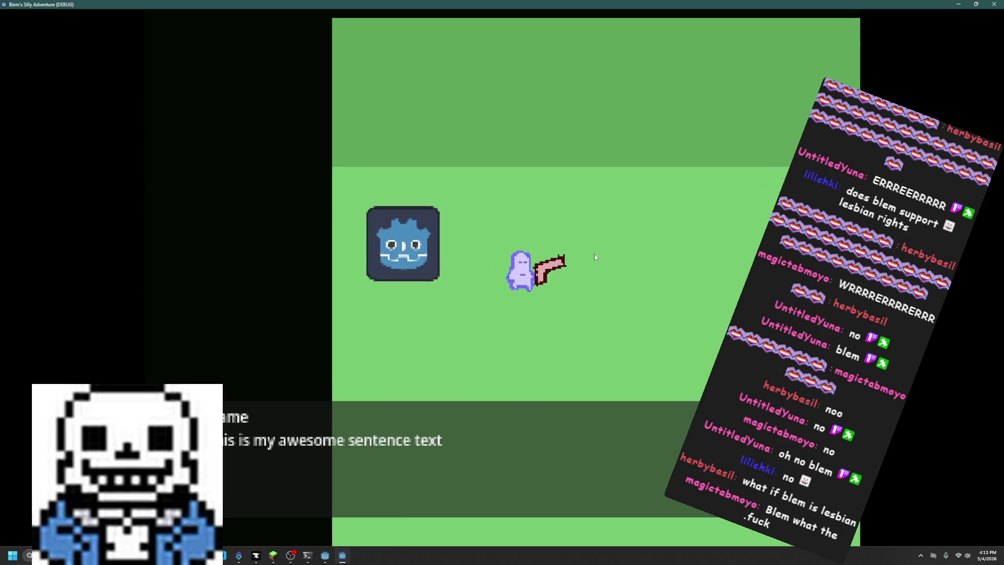
click(418, 204)
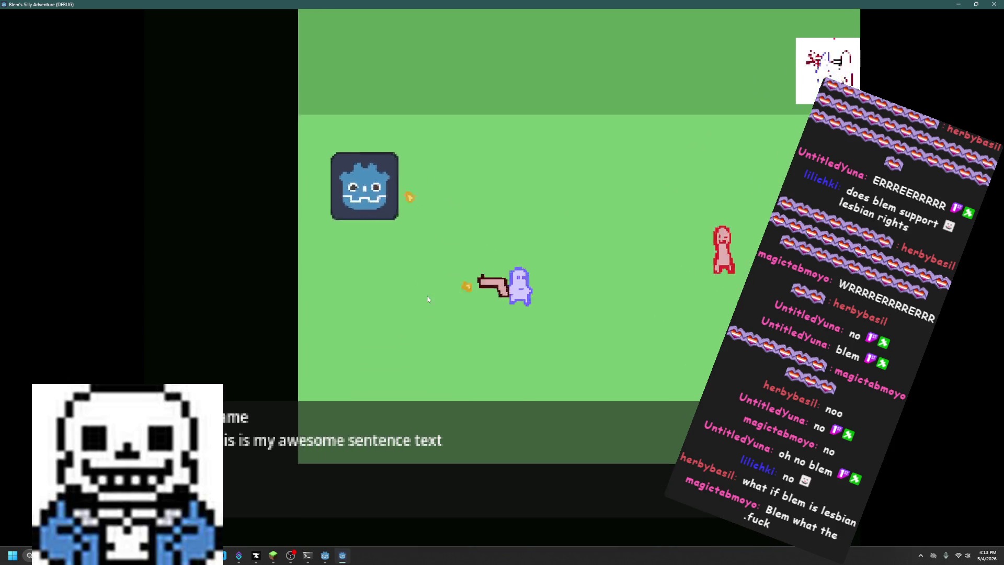
click(573, 377)
click(623, 268)
click(403, 208)
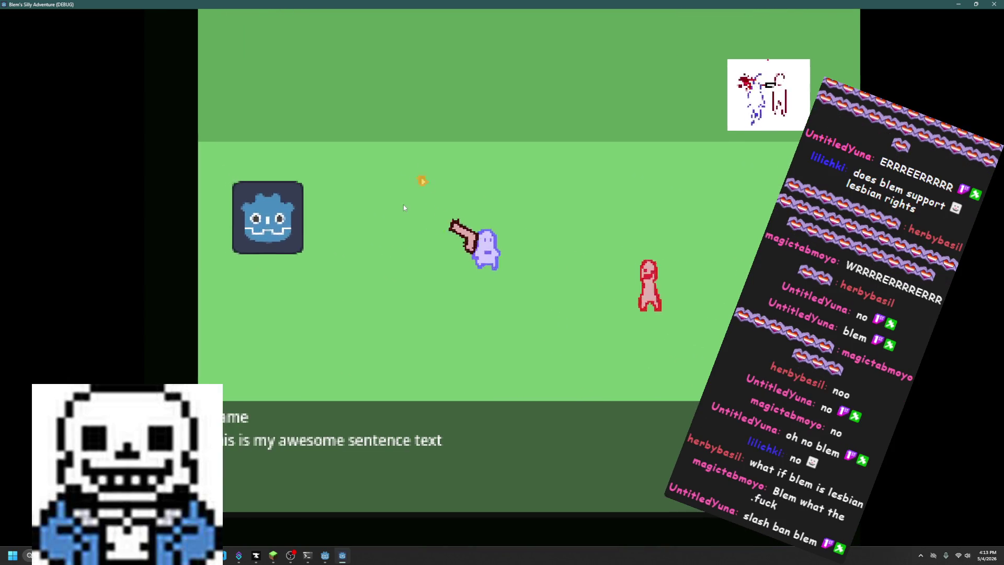
click(452, 188)
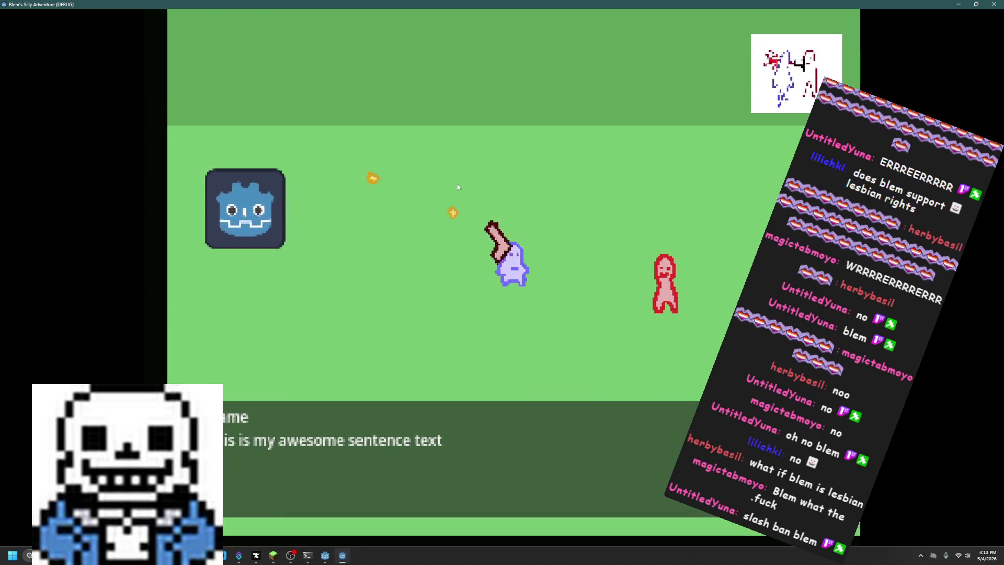
click(596, 282)
click(522, 334)
click(422, 293)
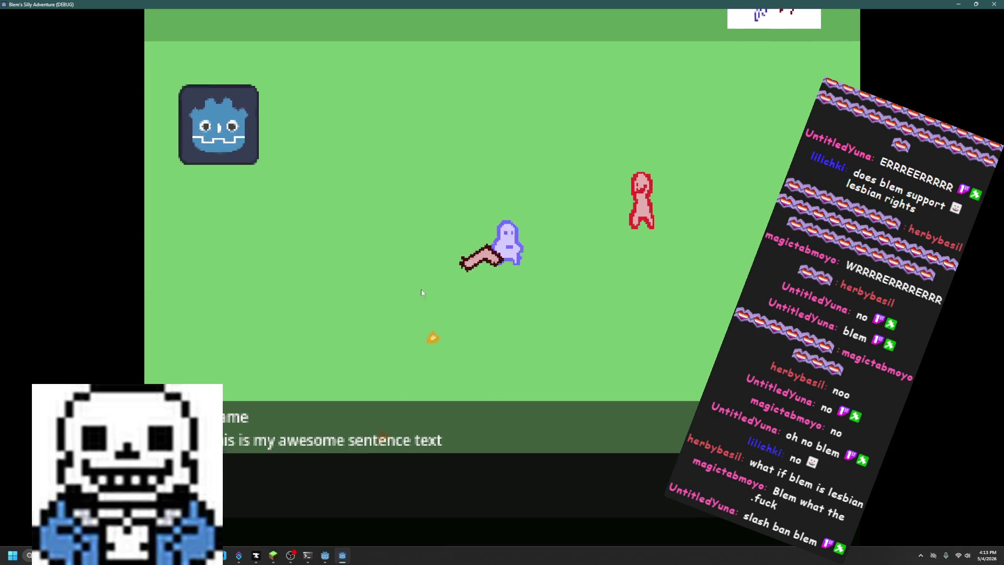
click(431, 225)
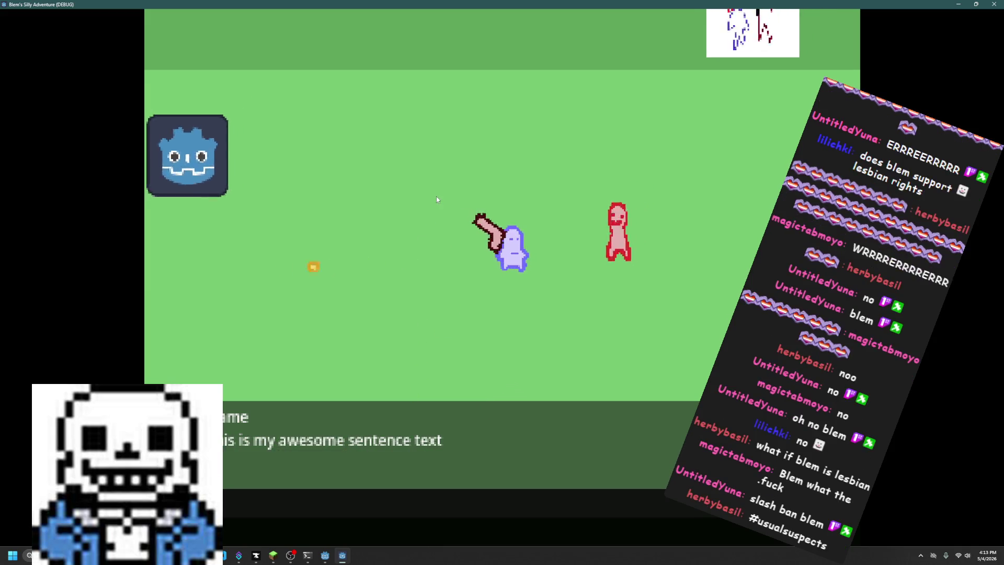
click(436, 196)
click(635, 251)
click(625, 347)
click(401, 308)
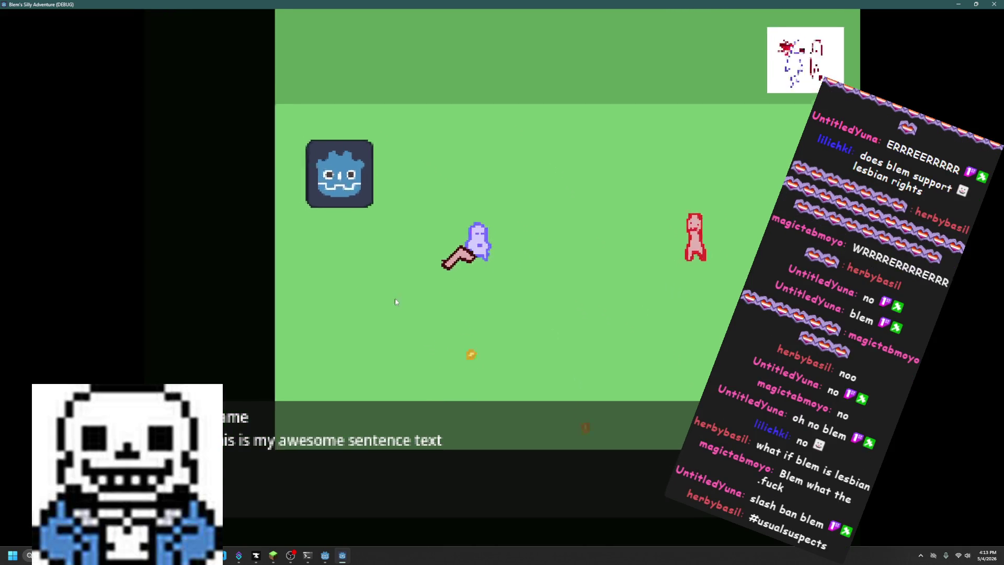
click(375, 278)
click(382, 245)
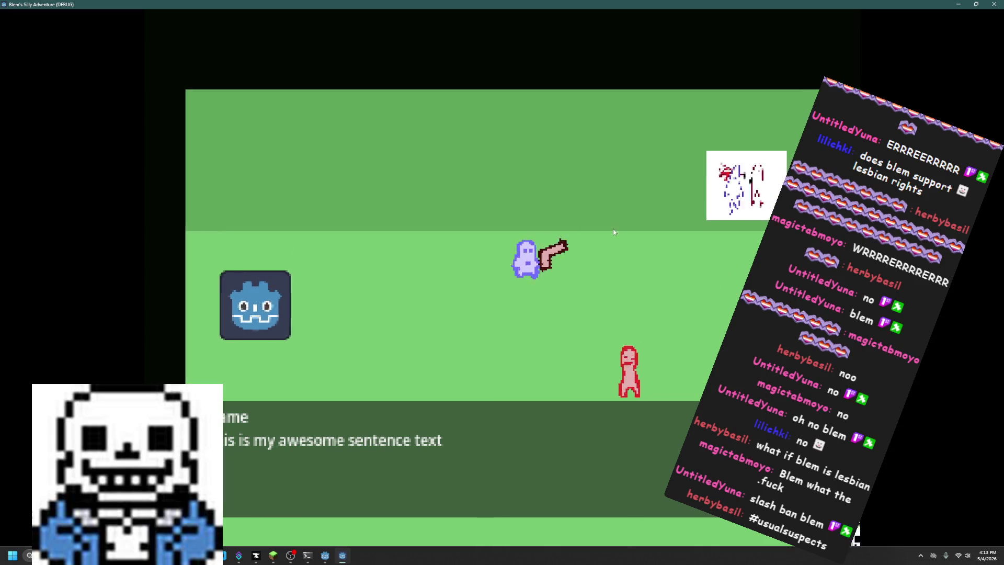
key(d)
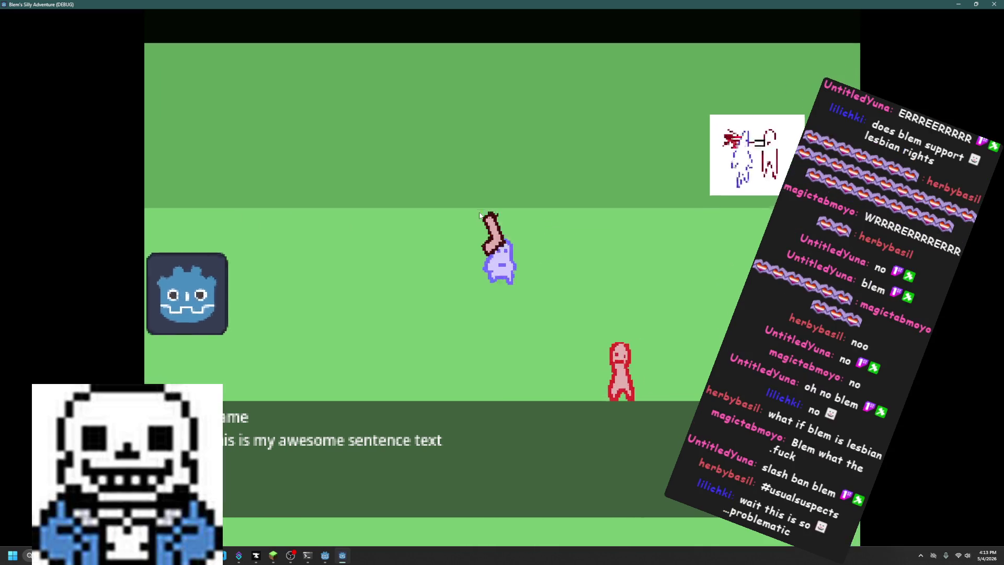
key(s)
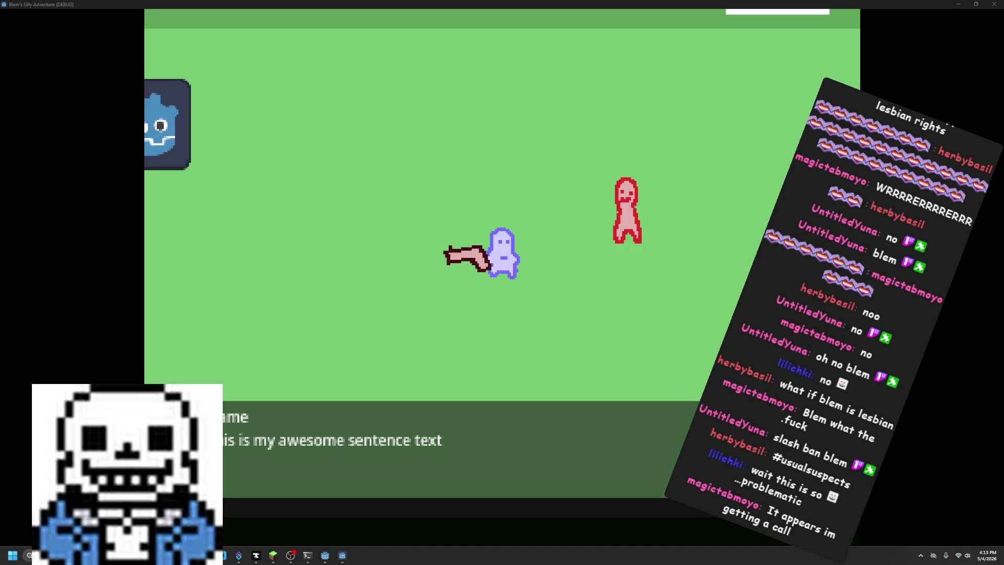
click(225, 225)
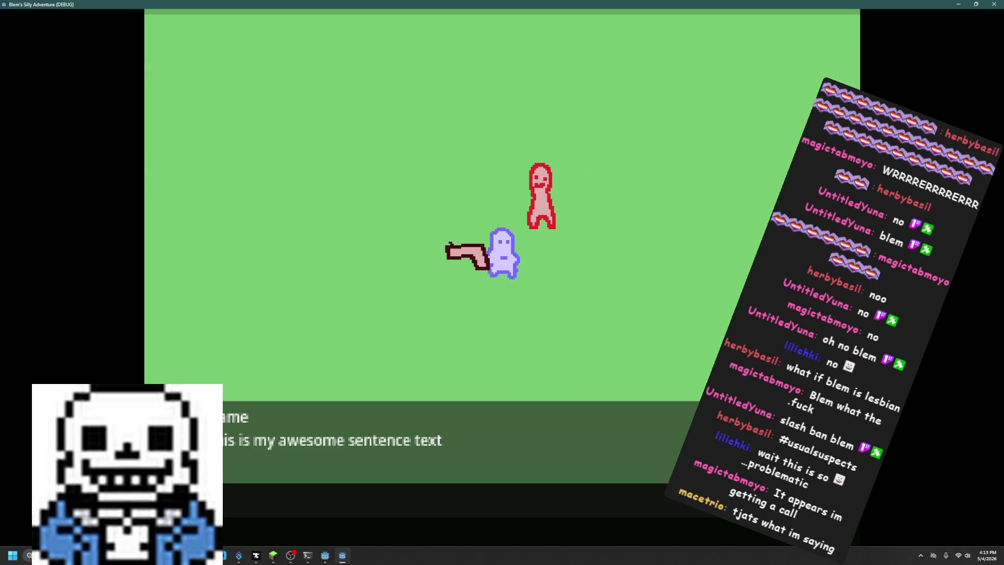
click(321, 139)
click(309, 164)
click(402, 314)
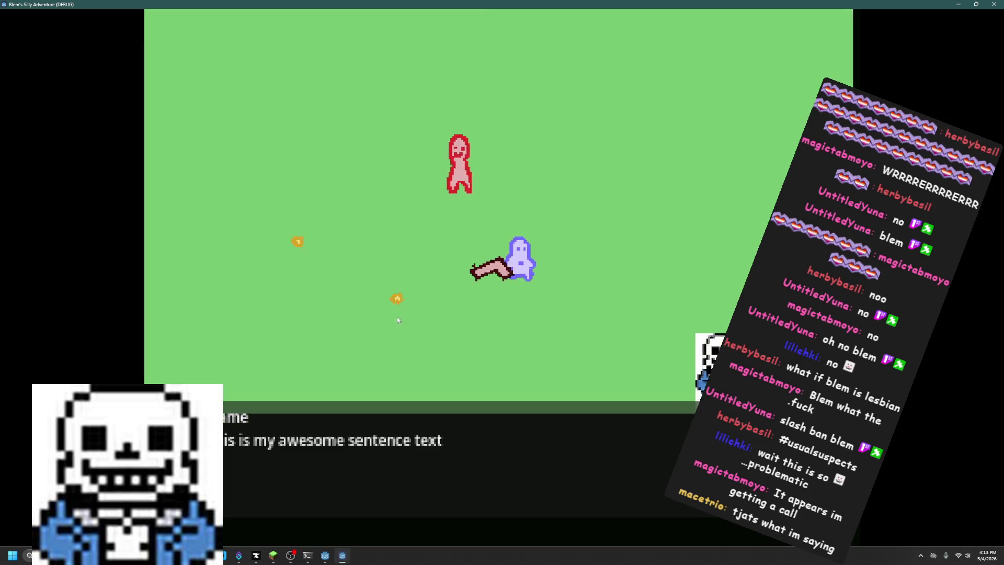
click(523, 342)
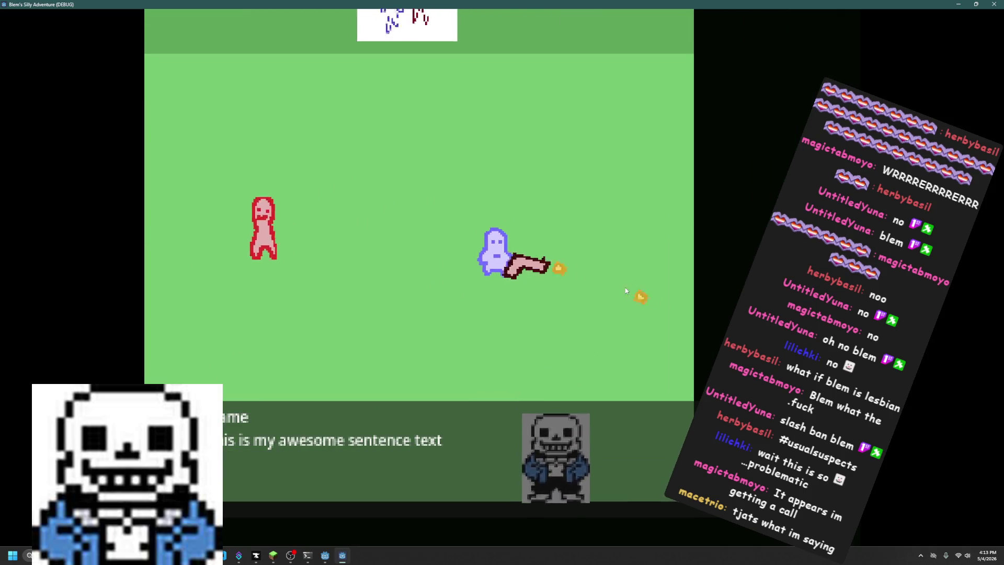
click(528, 335)
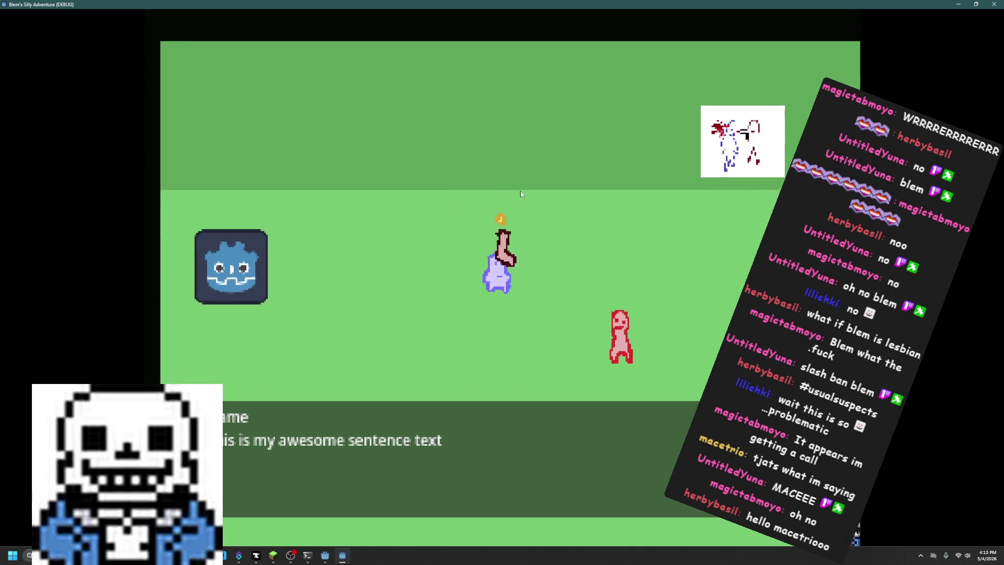
key(s)
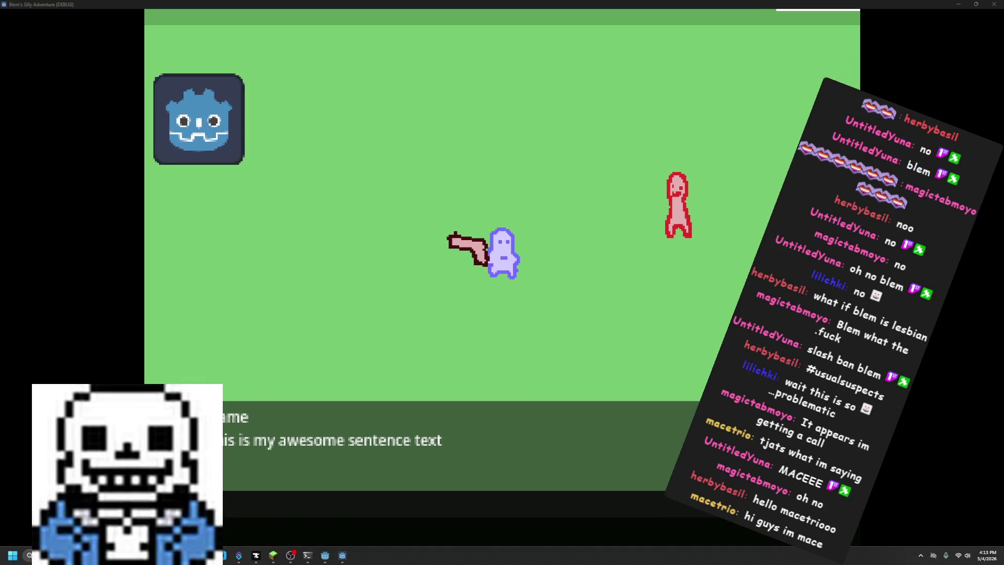
click(261, 99)
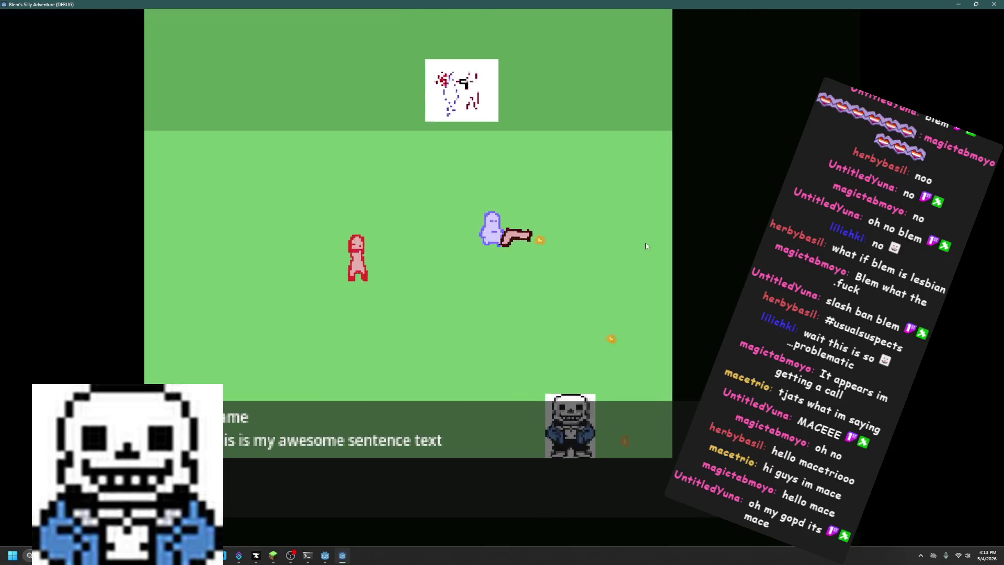
key(a)
key(s)
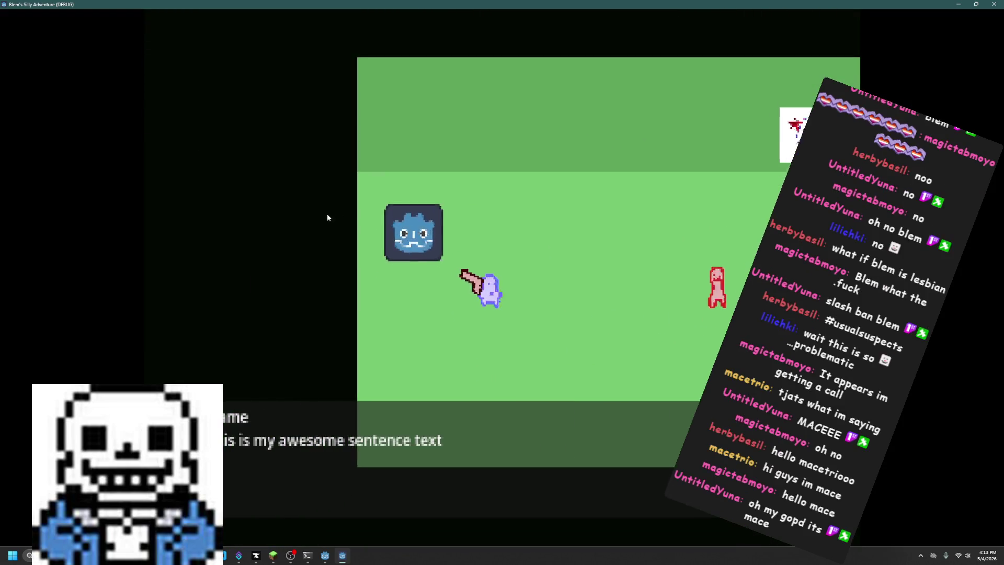
click(390, 338)
key(d)
key(w)
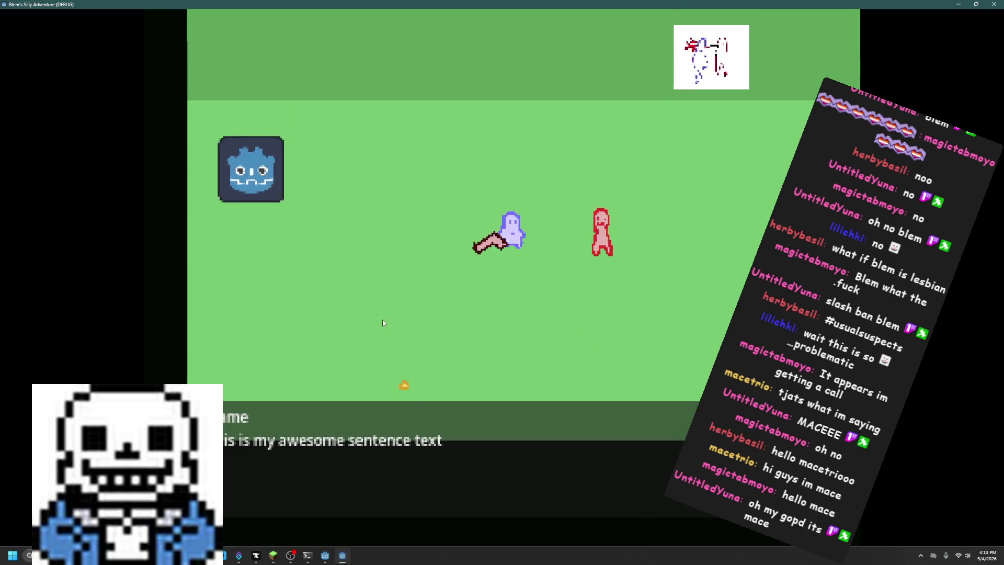
key(d)
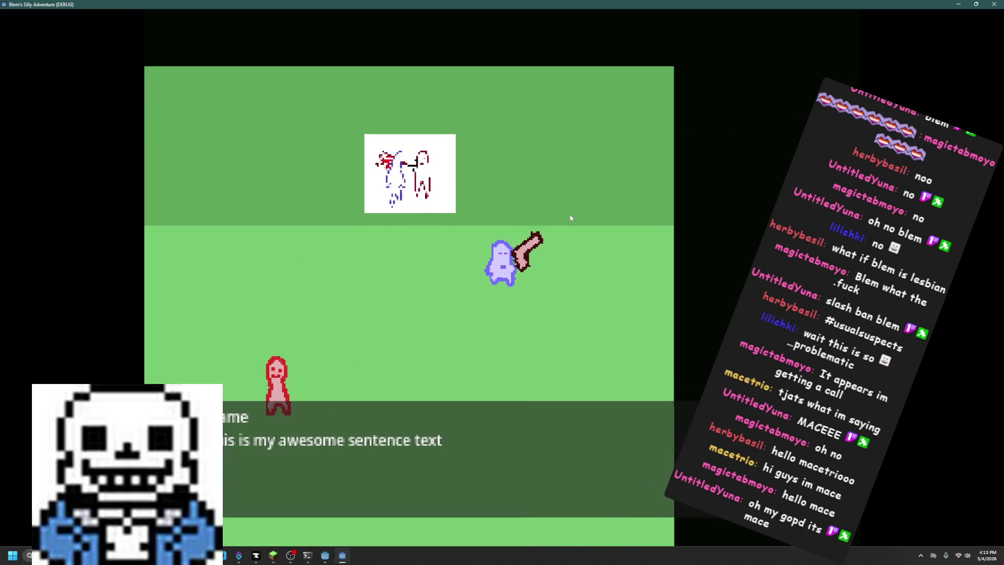
click(570, 215)
key(a)
key(s)
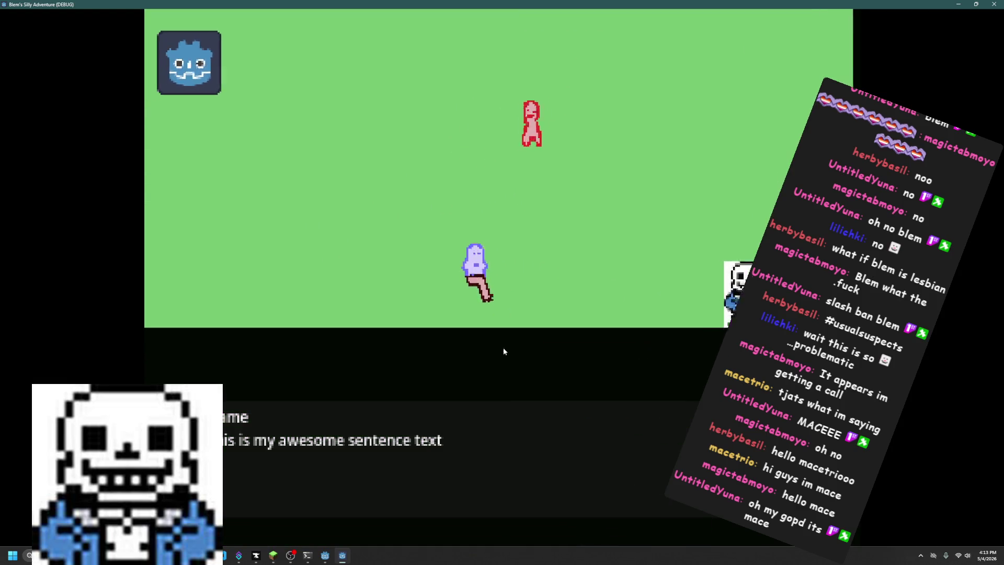
key(w)
key(d)
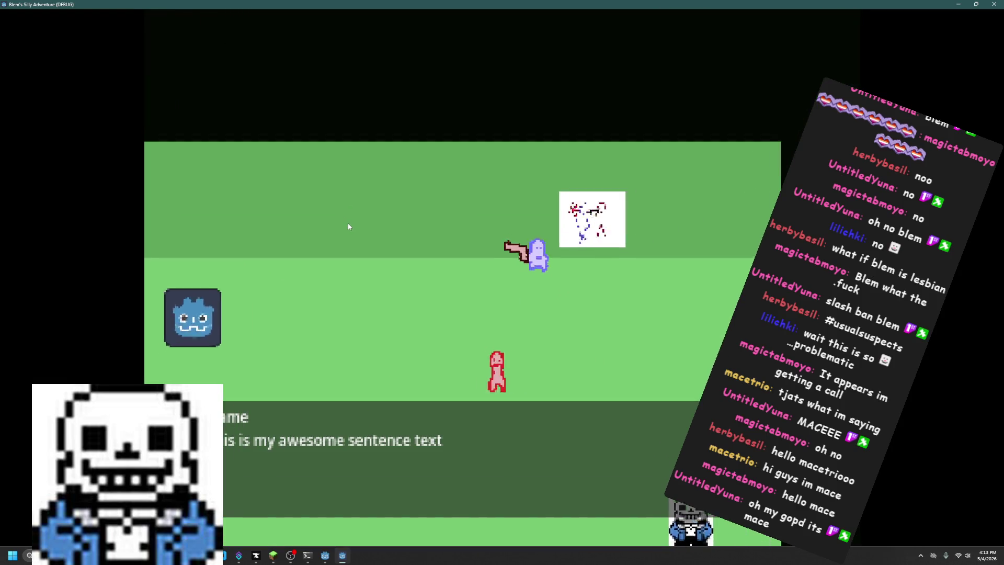
key(s)
click(595, 293)
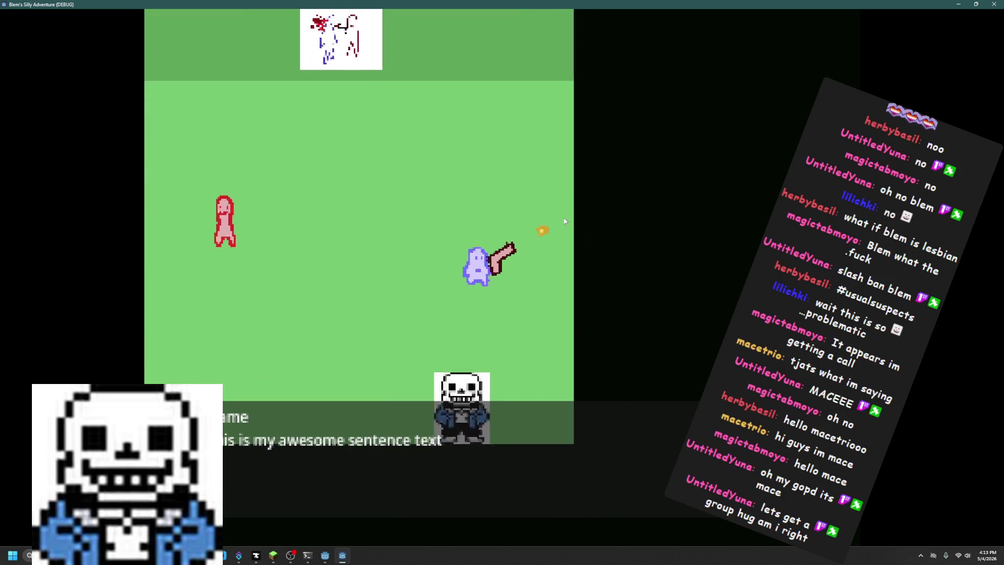
click(608, 254)
key(w)
key(d)
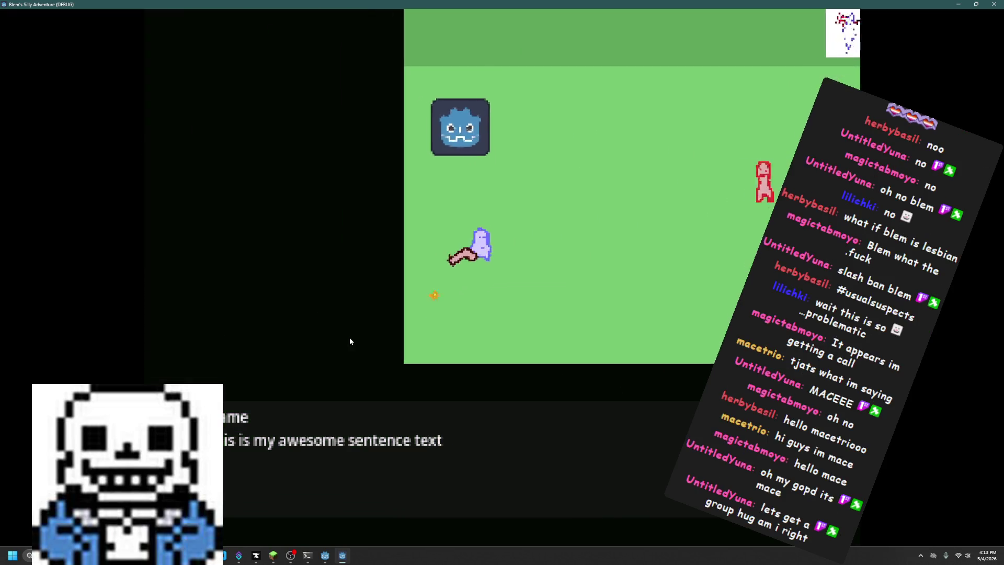
key(d)
key(w)
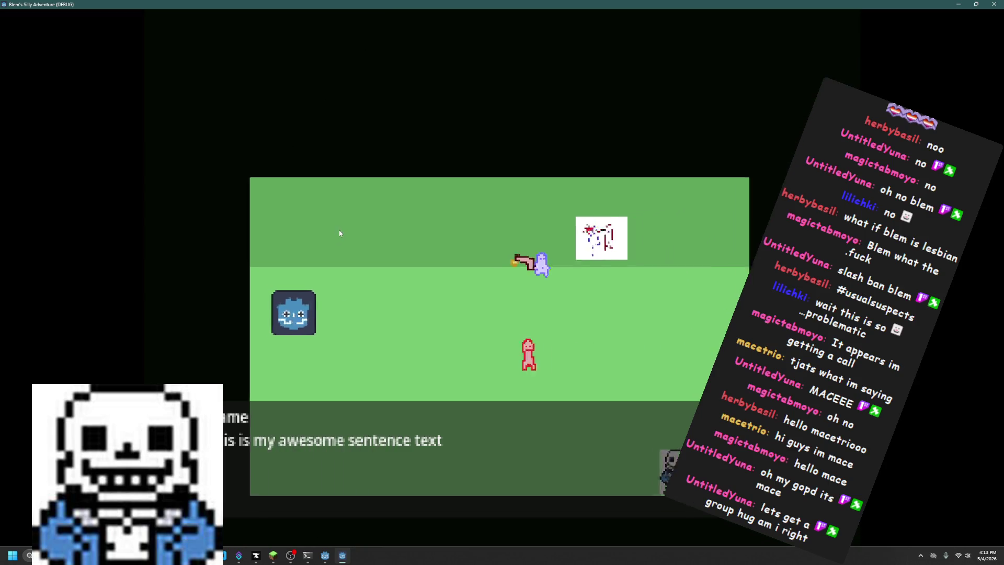
key(s)
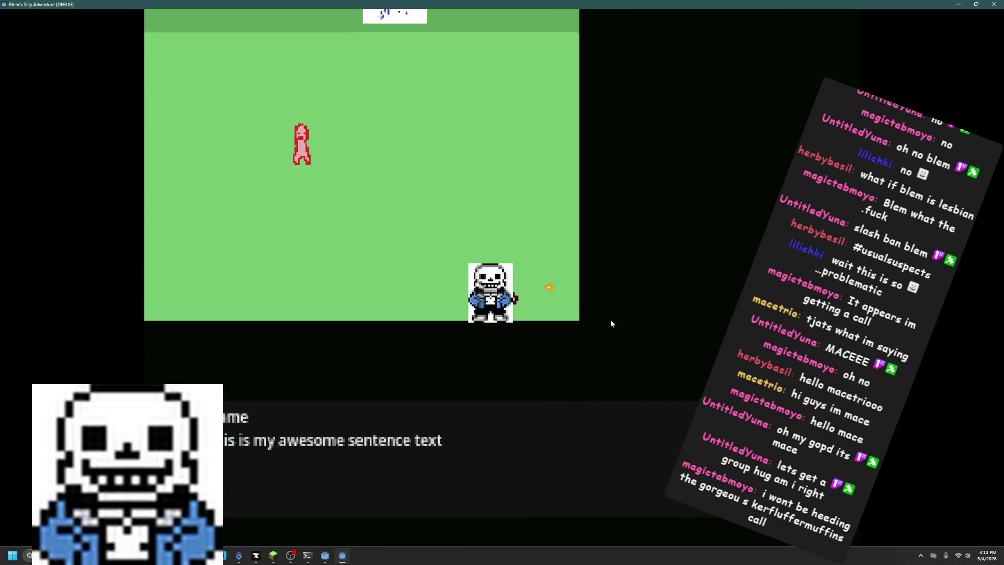
key(a)
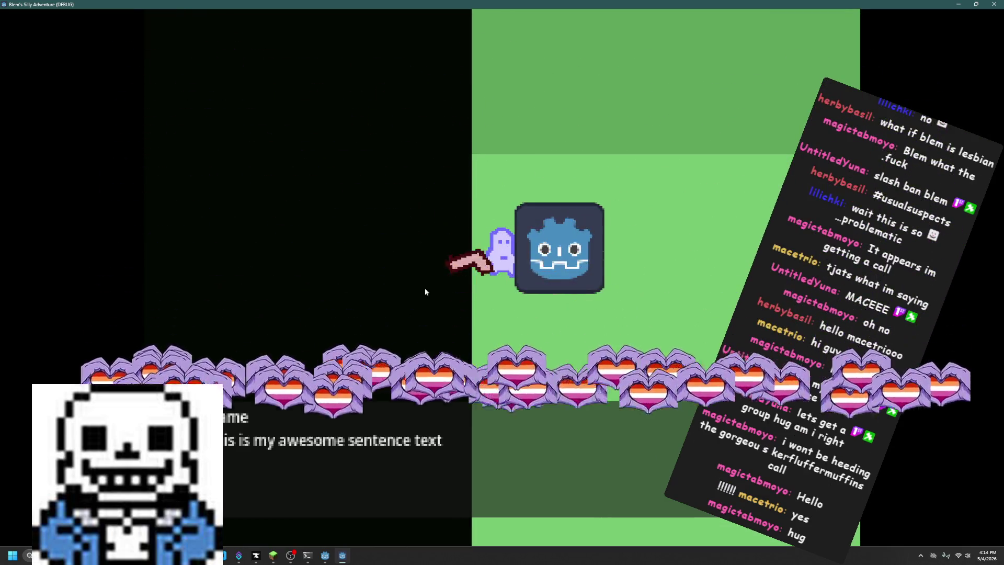
key(d)
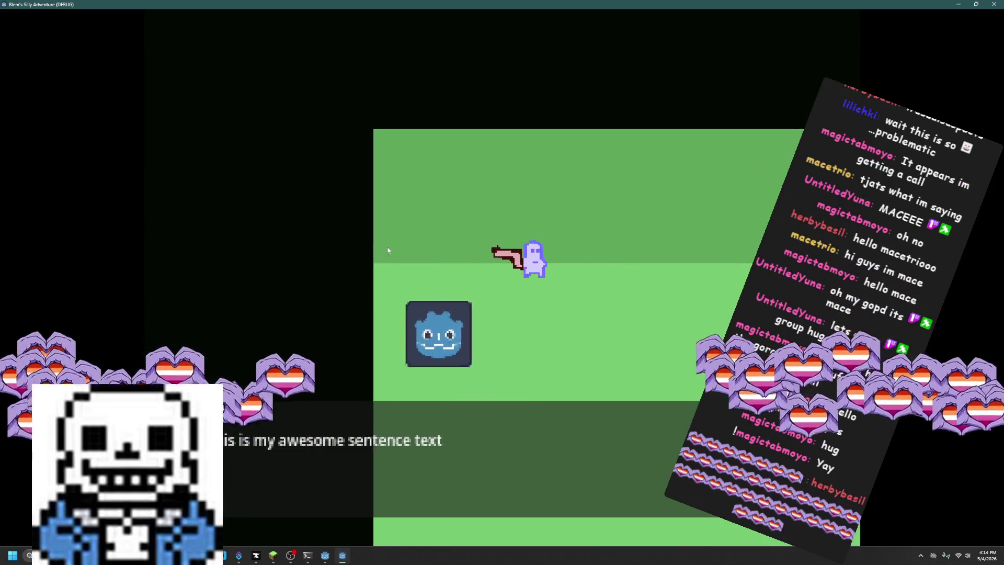
key(s)
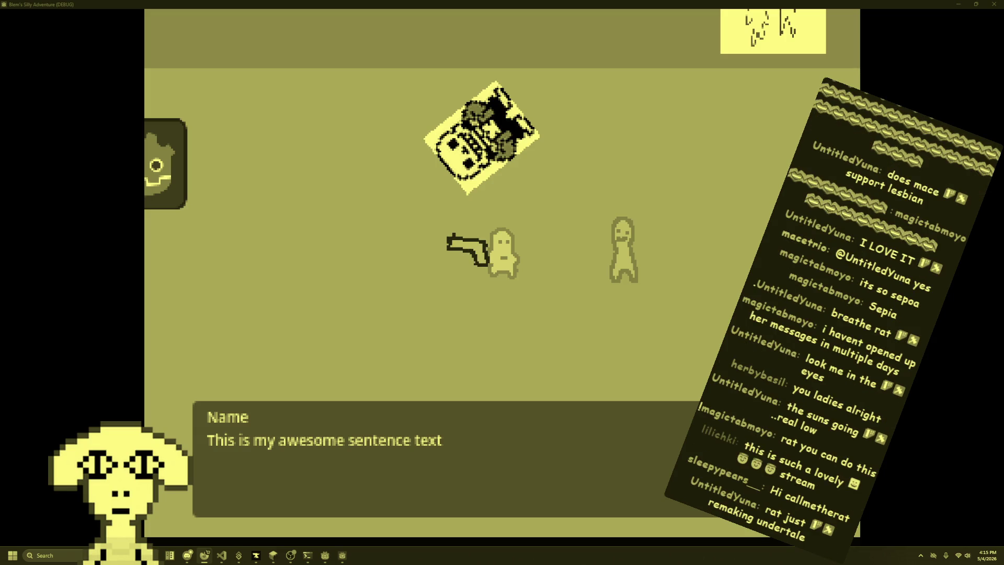
- Shoot upward several times while walking the player left and right through the sepia-toned room
click(69, 223)
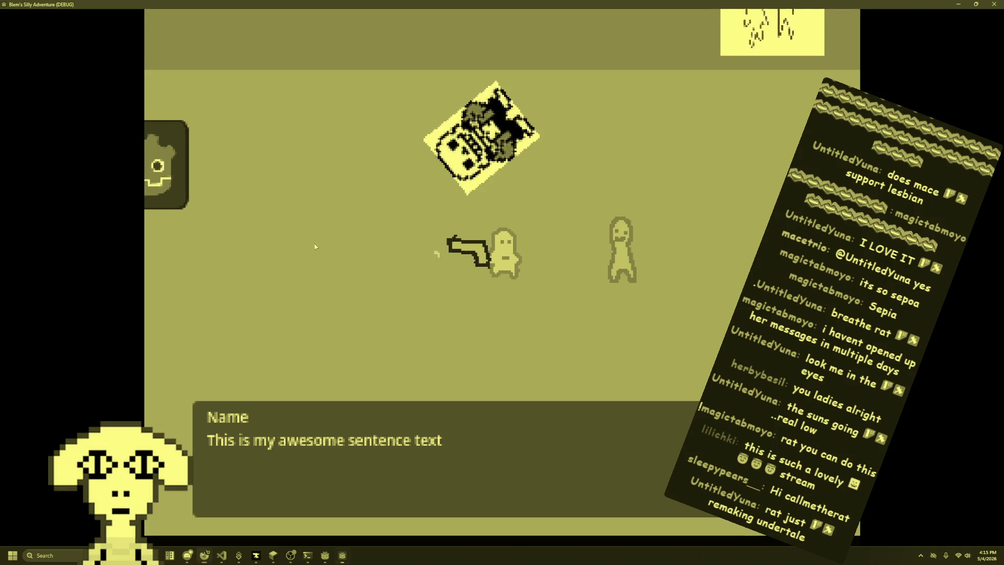
key(s)
key(a)
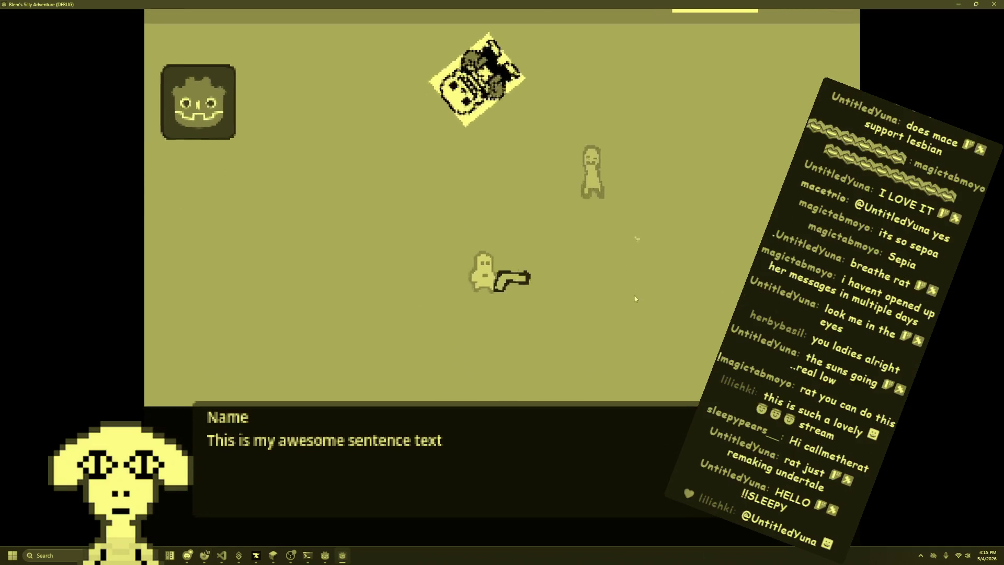
key(d)
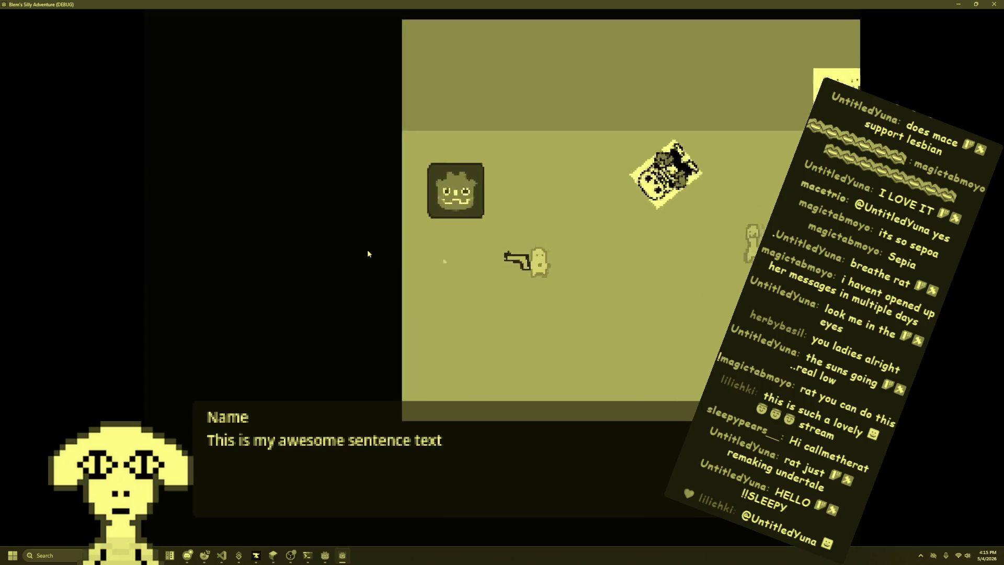
click(546, 329)
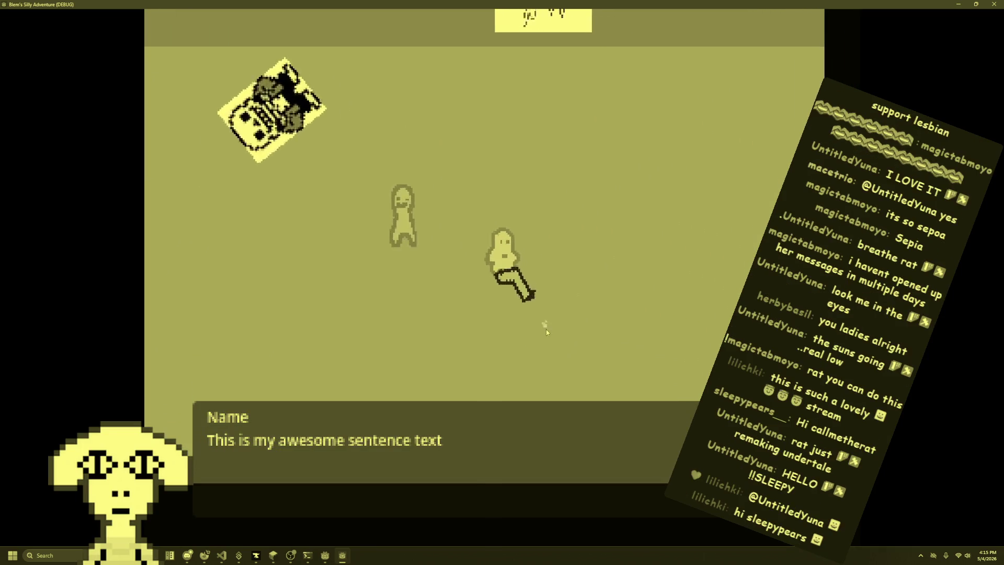
key(s)
click(507, 194)
- Keep walking the player diagonally around the room near the tilted picture sprite
key(a)
key(w)
key(d)
key(w)
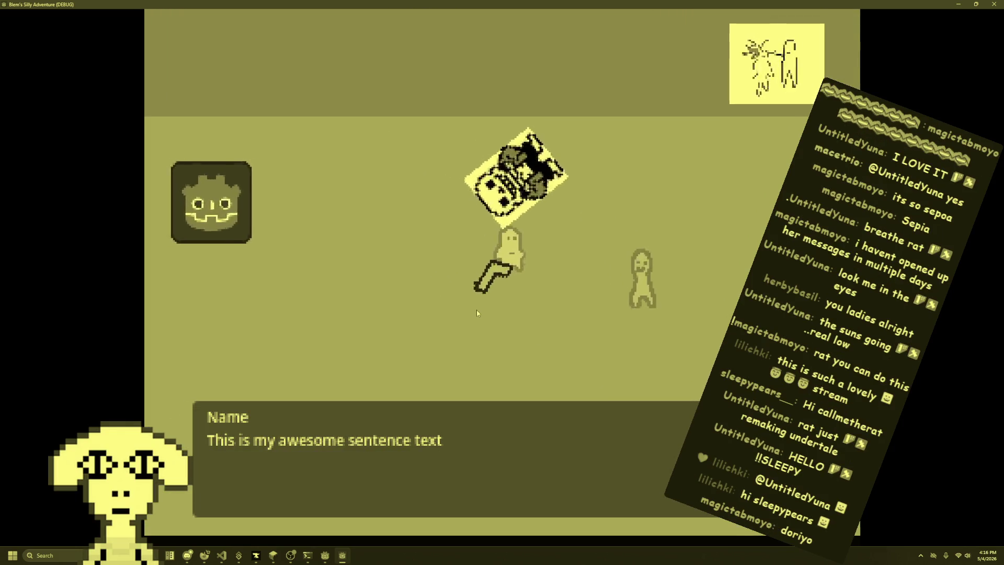
key(s)
key(d)
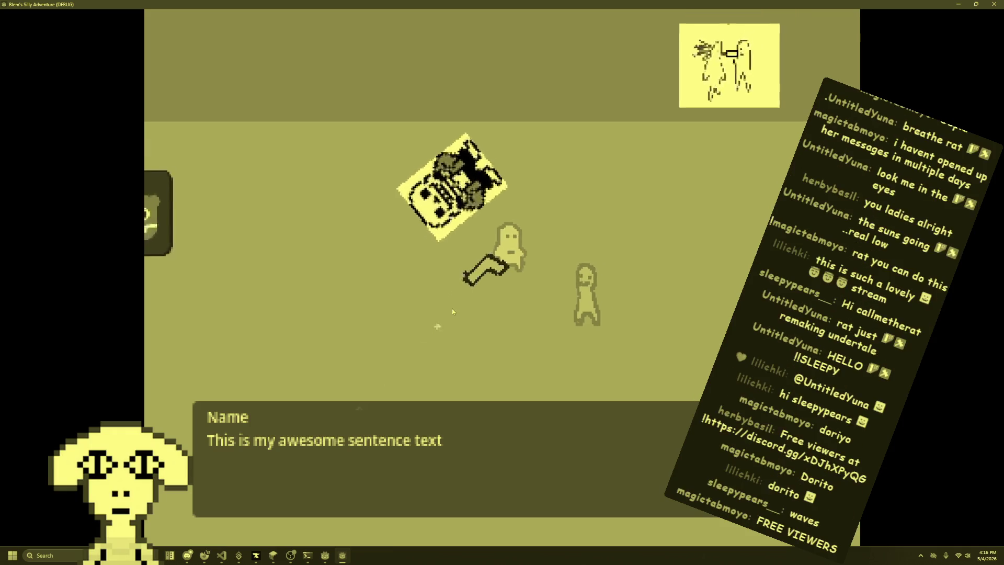
key(d)
key(w)
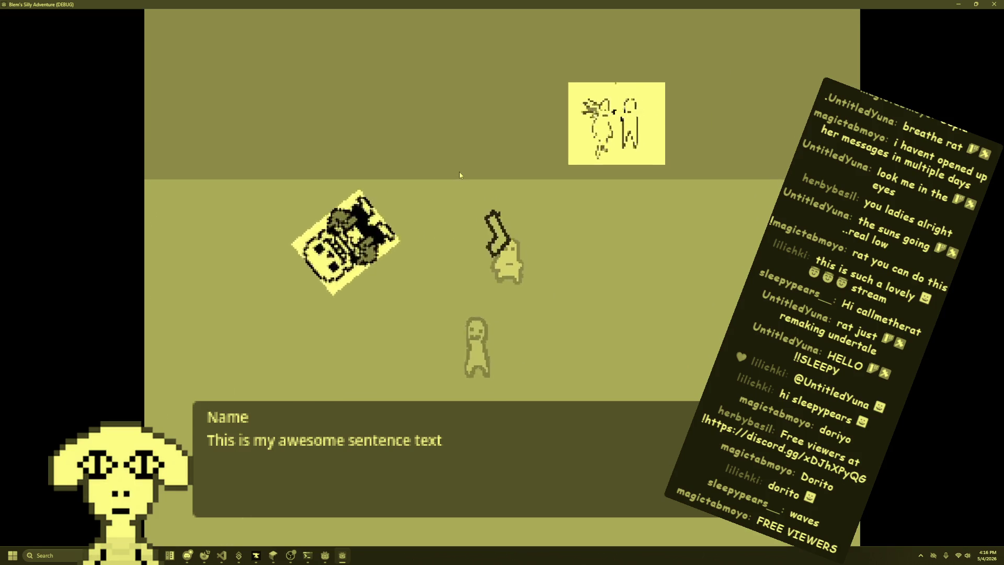
key(s)
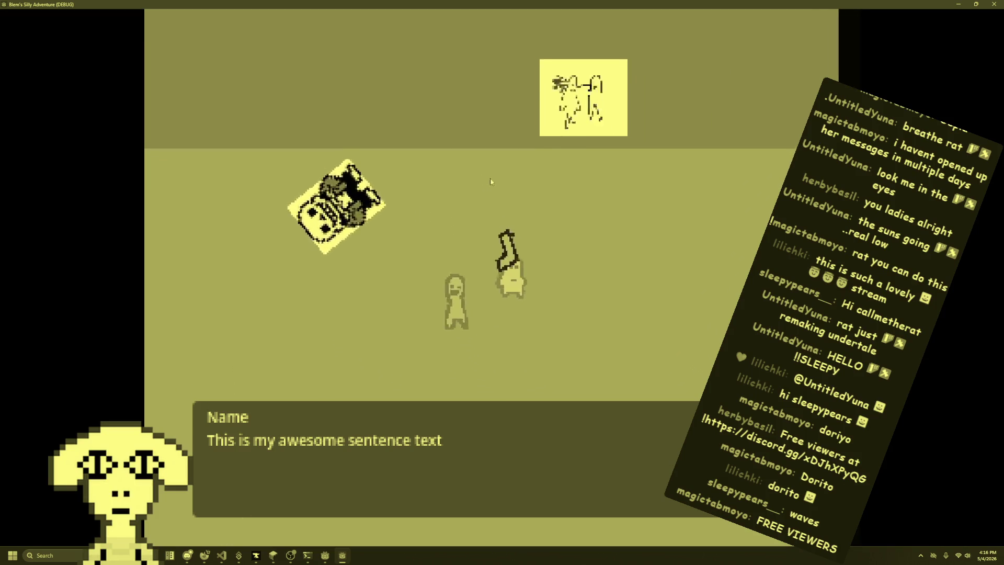
key(a)
key(w)
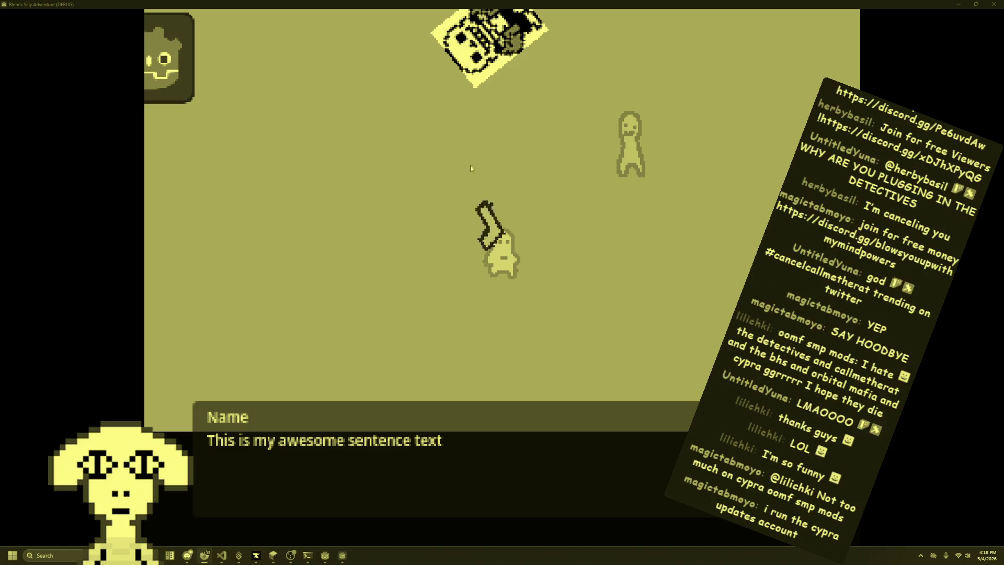
- Fire the gun toward the lower left of the room
click(425, 345)
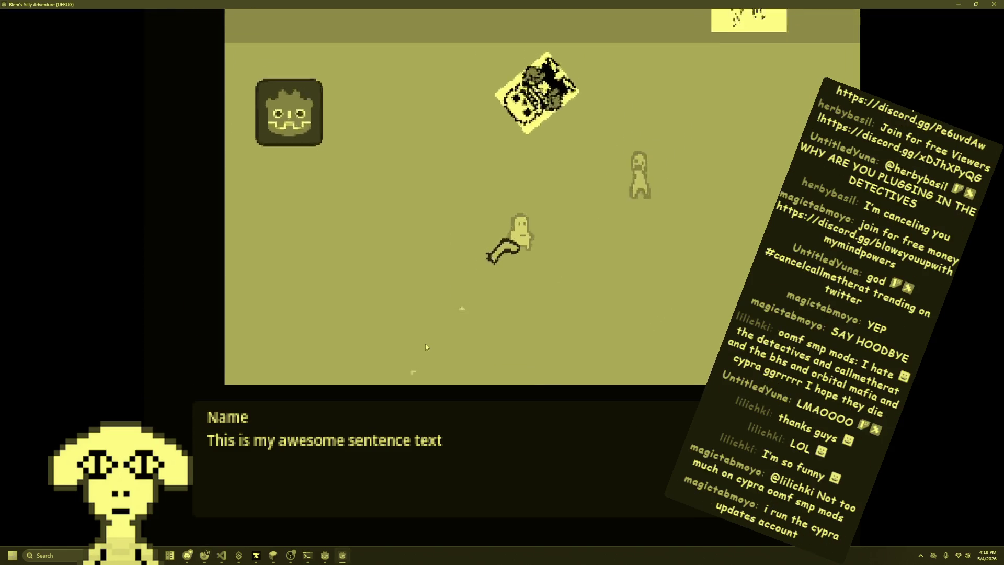
- Stop the running game and return to the blem.gd script
key(alt+Tab)
key(F5)
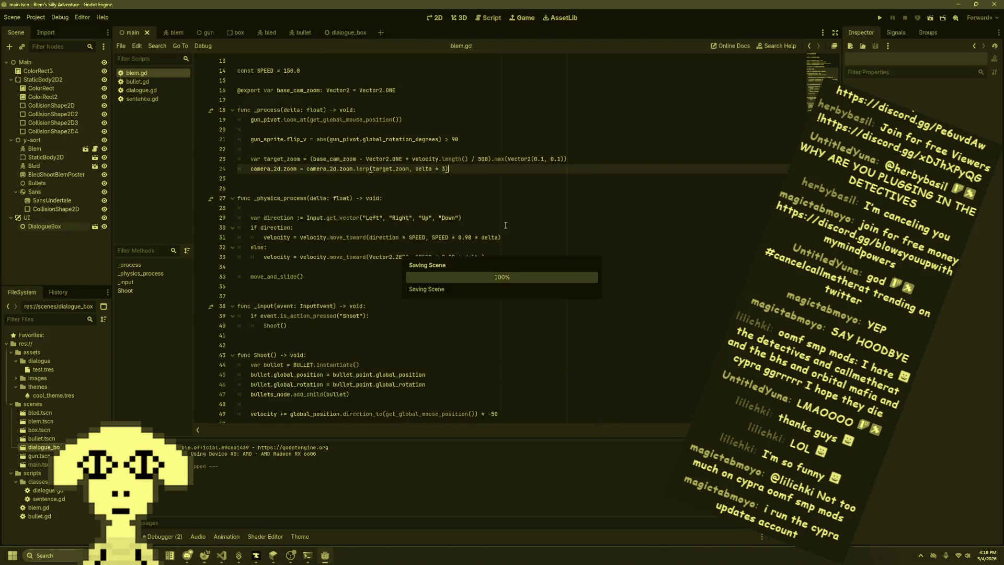
scroll(396, 282, up, 4)
scroll(396, 283, down, 1)
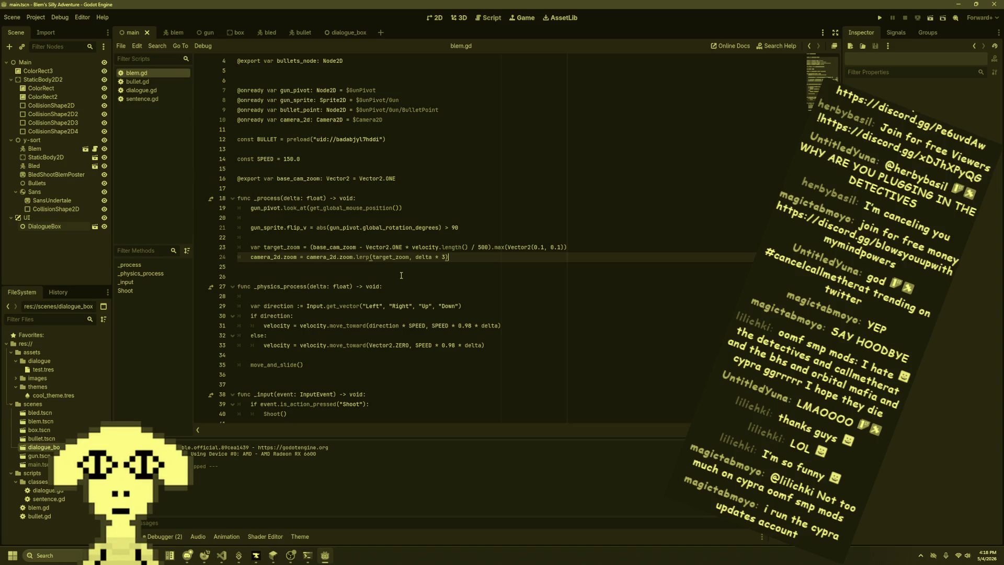
- Change the minimum zoom on line 23 to Vector2(0.3, 0.1) and rerun the game
click(545, 247)
key(BackSpace)
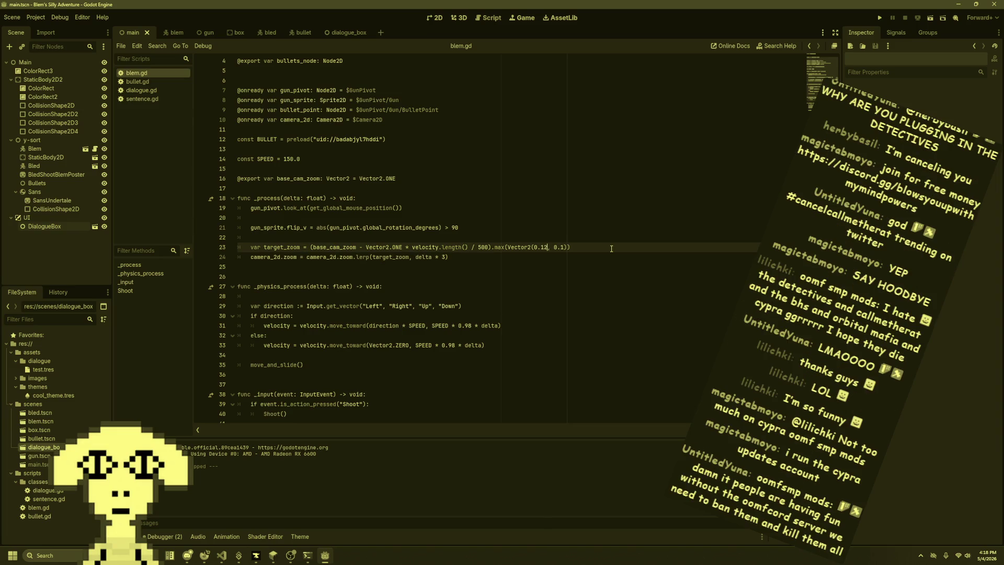
text(2)
key(BackSpace)
text(3)
key(Right)
key(Right)
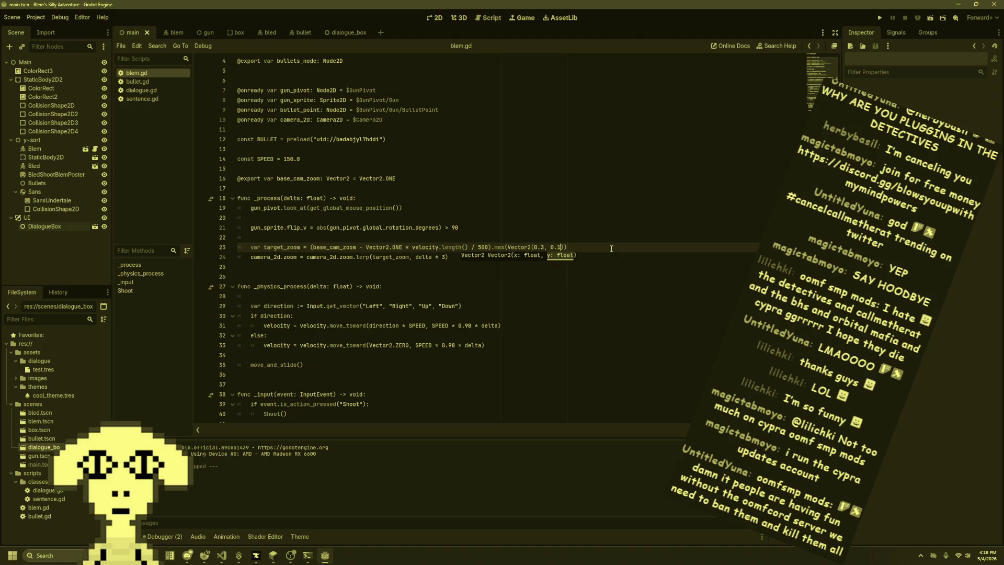
key(F5)
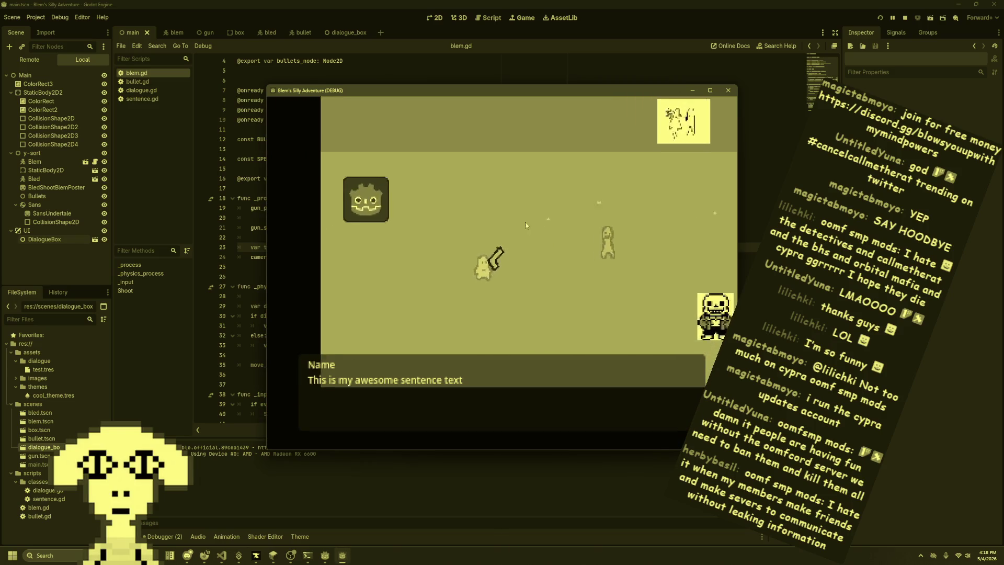
- Walk the player left, up, right toward Sans and down to check the zoom limit
key(a)
key(w)
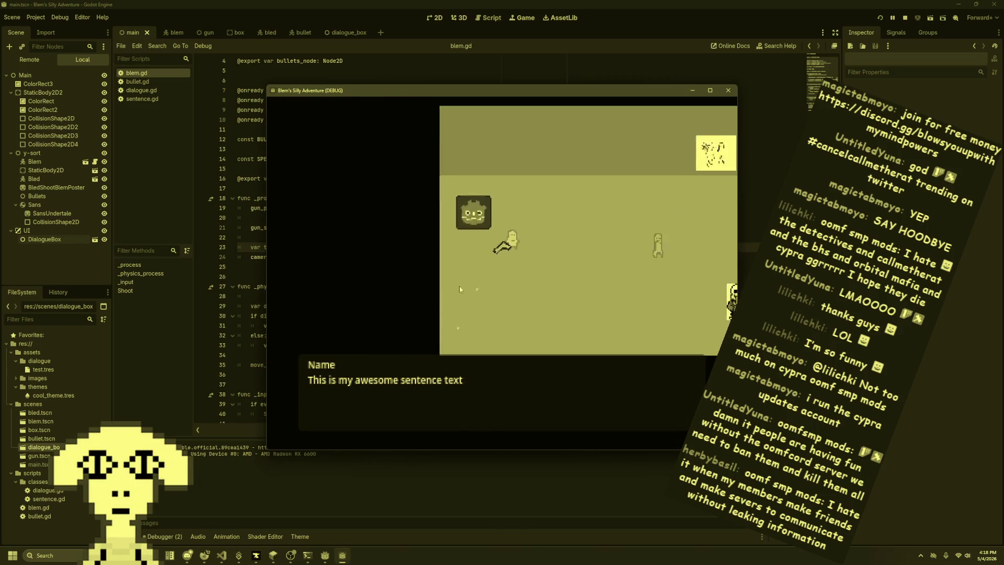
key(d)
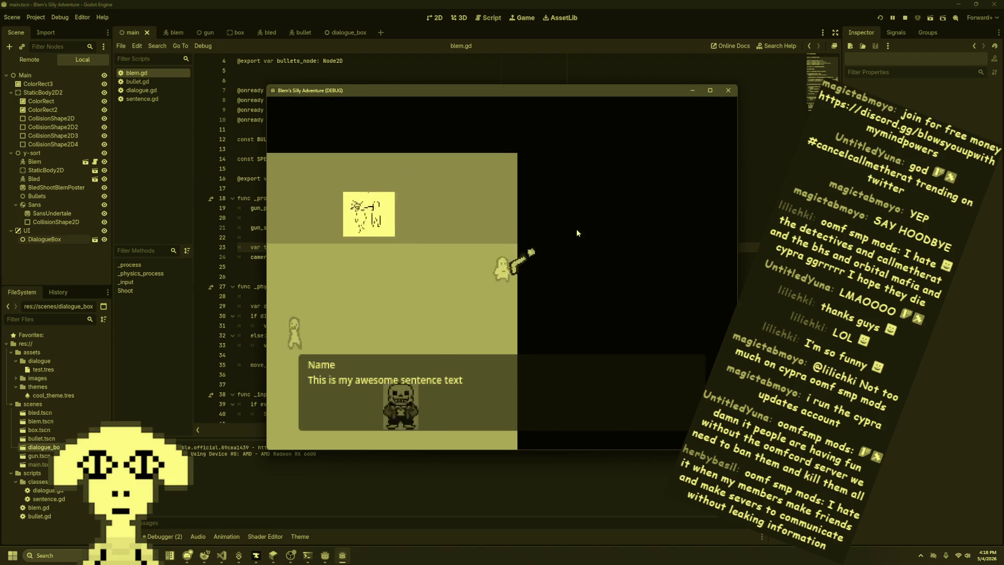
key(a)
key(s)
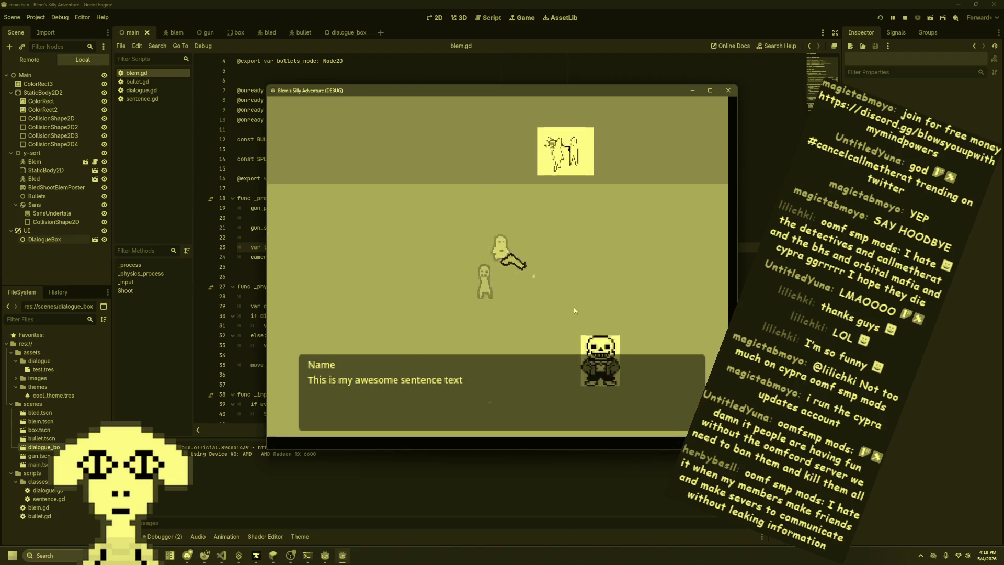
key(w)
key(a)
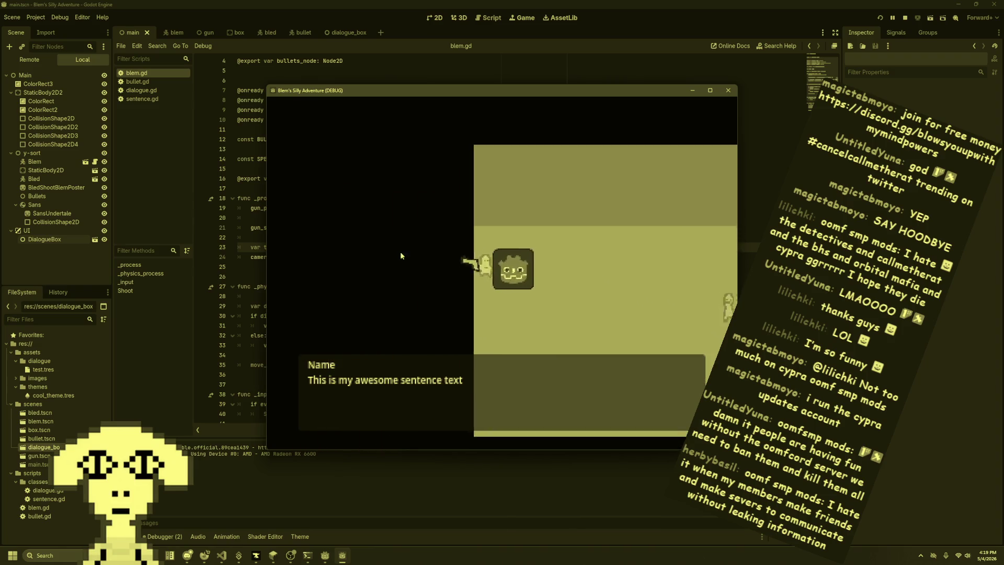
key(s)
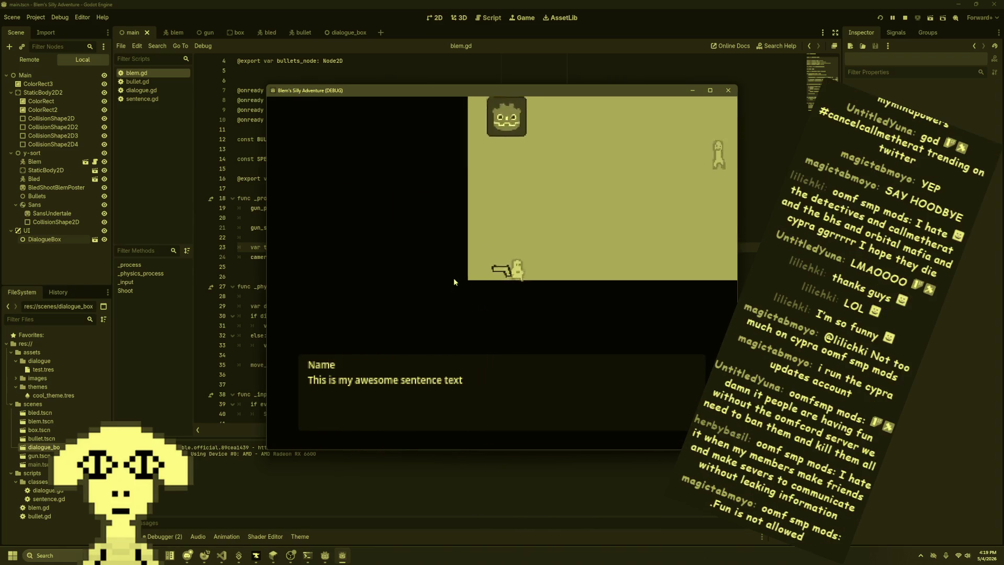
- Walk right, up and past the poster, then maximize the game window
key(d)
key(w)
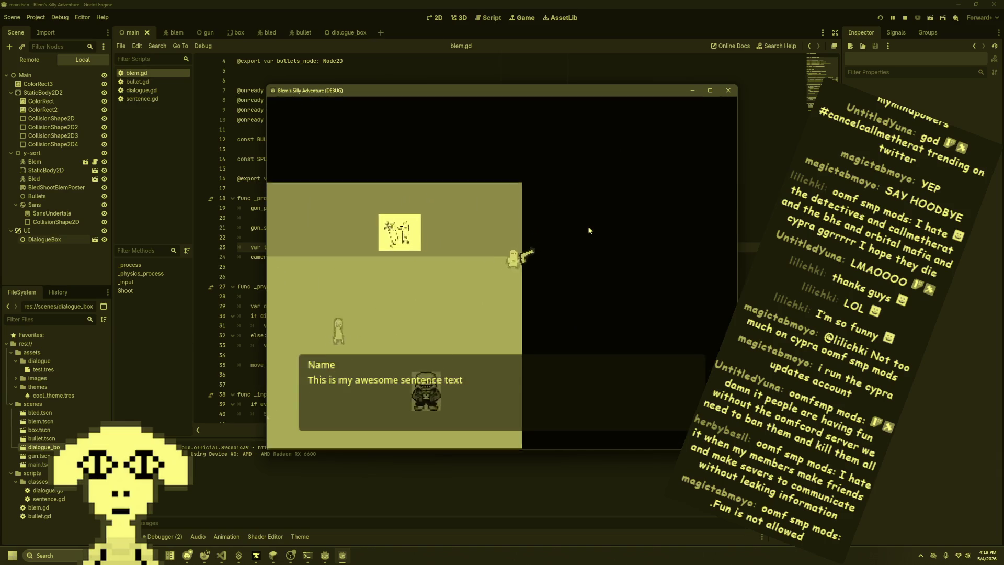
key(a)
key(s)
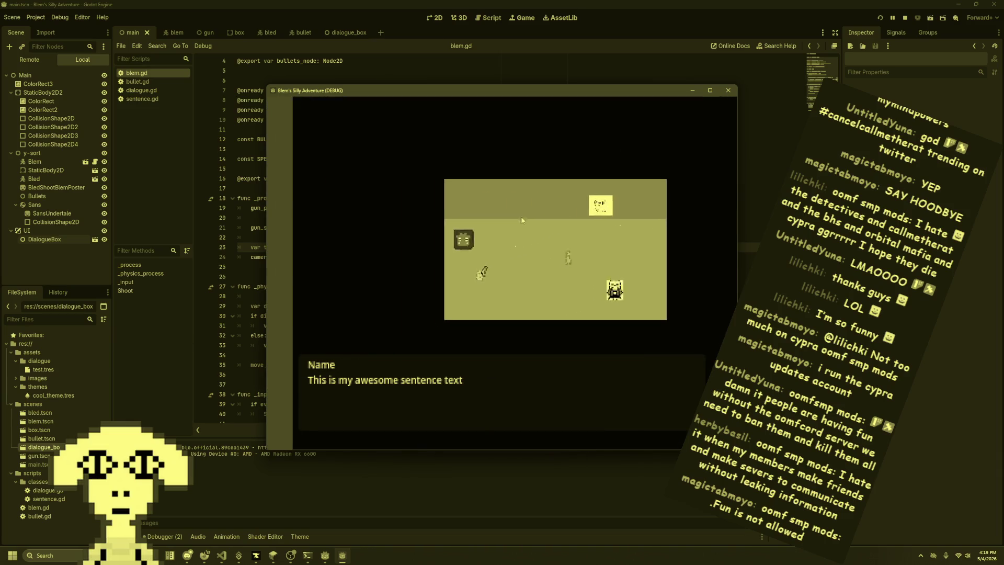
scroll(521, 219, up, 3)
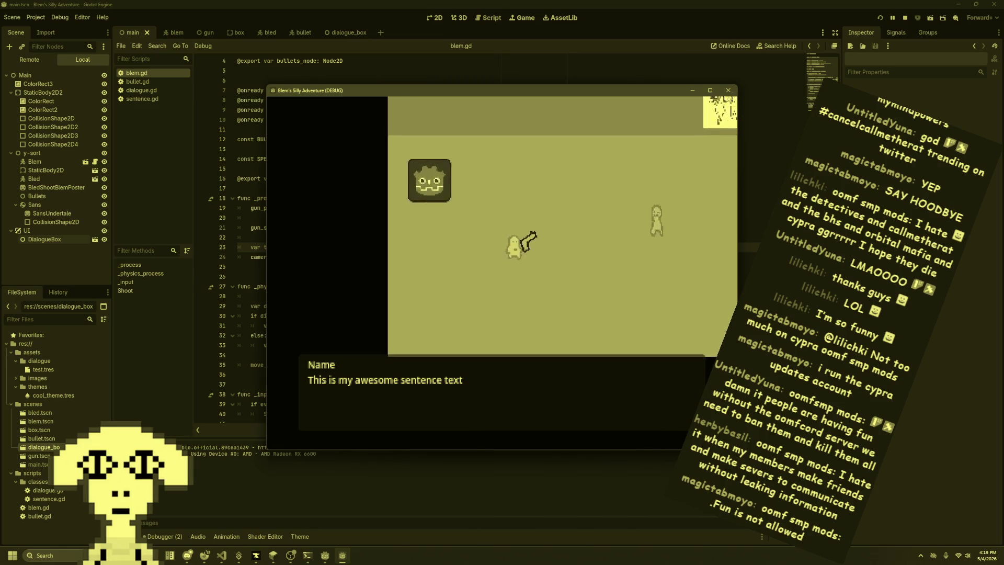
click(709, 90)
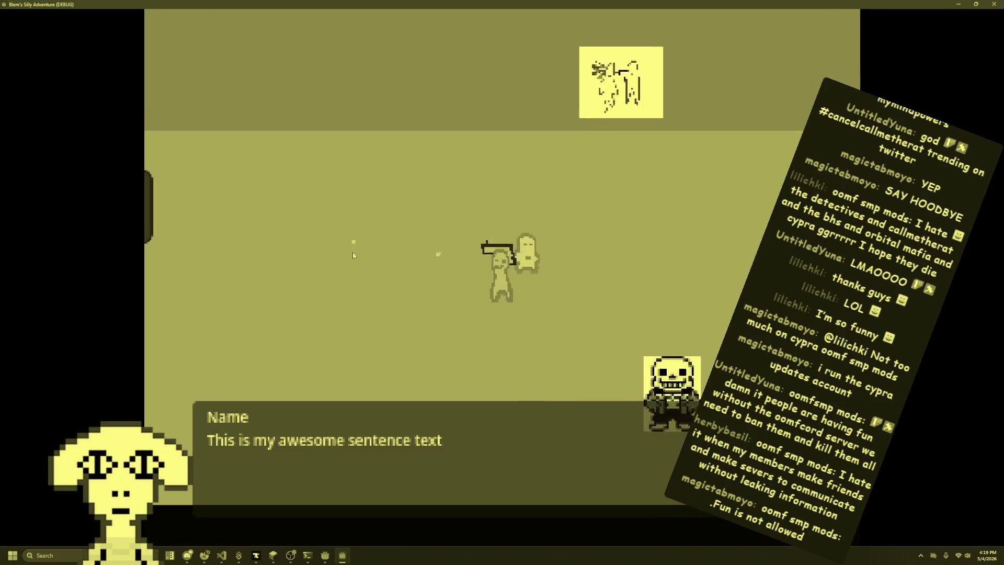
- Walk the player around the NPC and toward Sans, watching the camera zoom with speed
scroll(353, 252, down, 5)
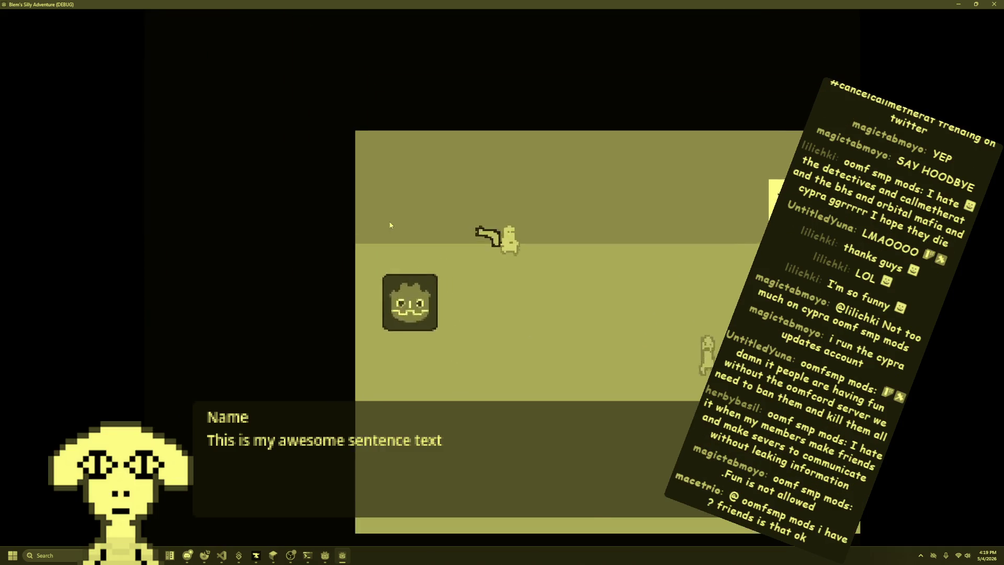
scroll(462, 183, up, 5)
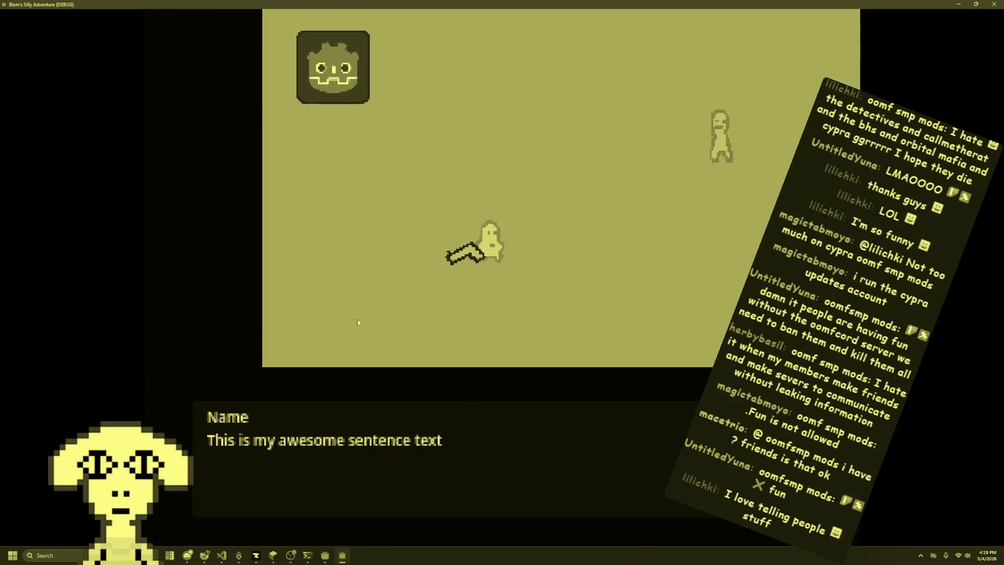
key(w)
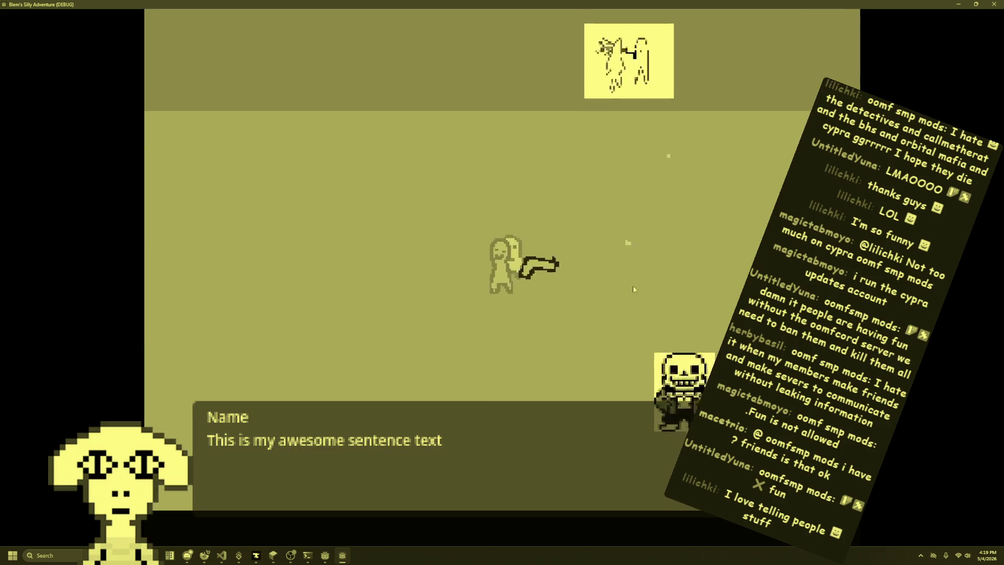
key(a)
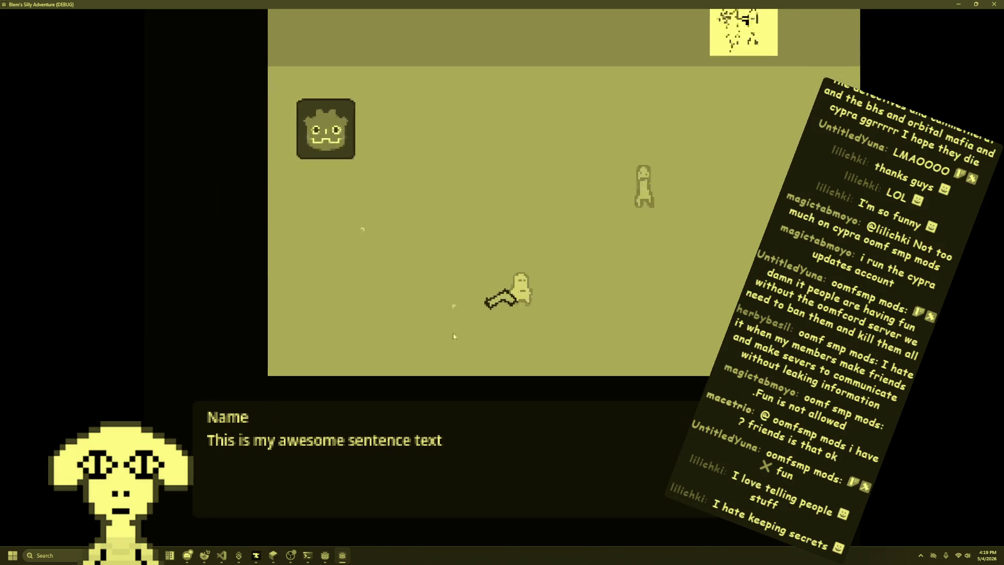
key(d)
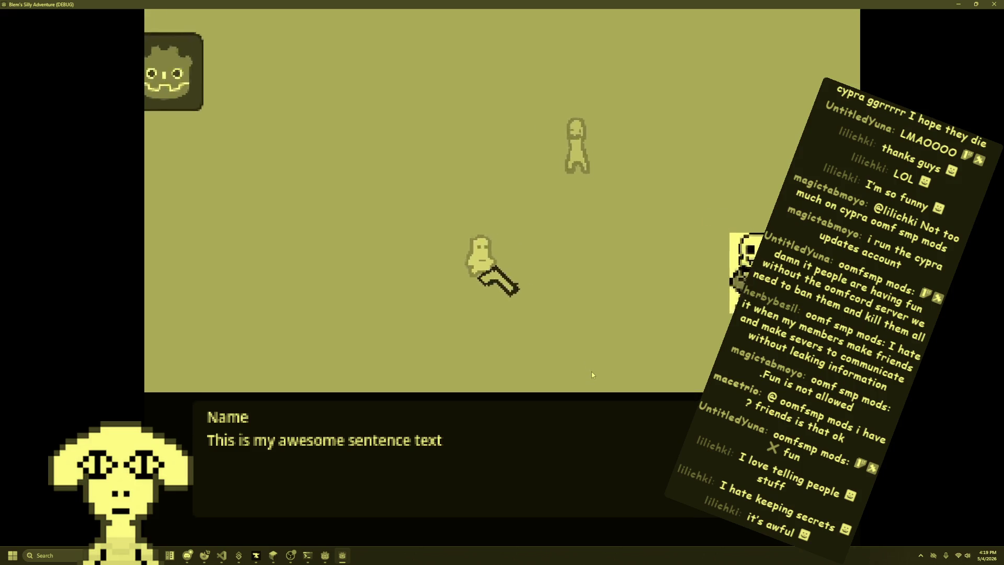
key(w)
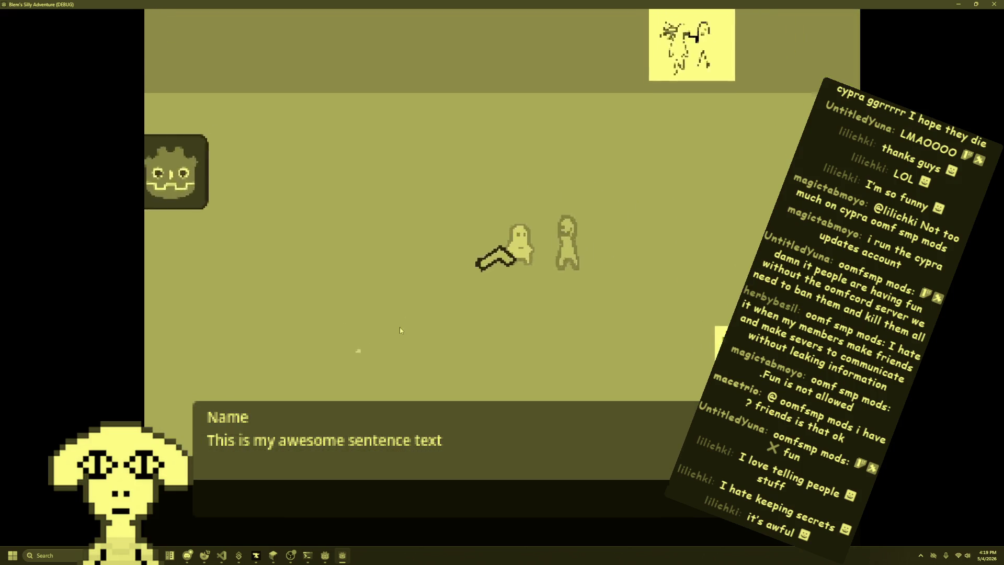
key(d)
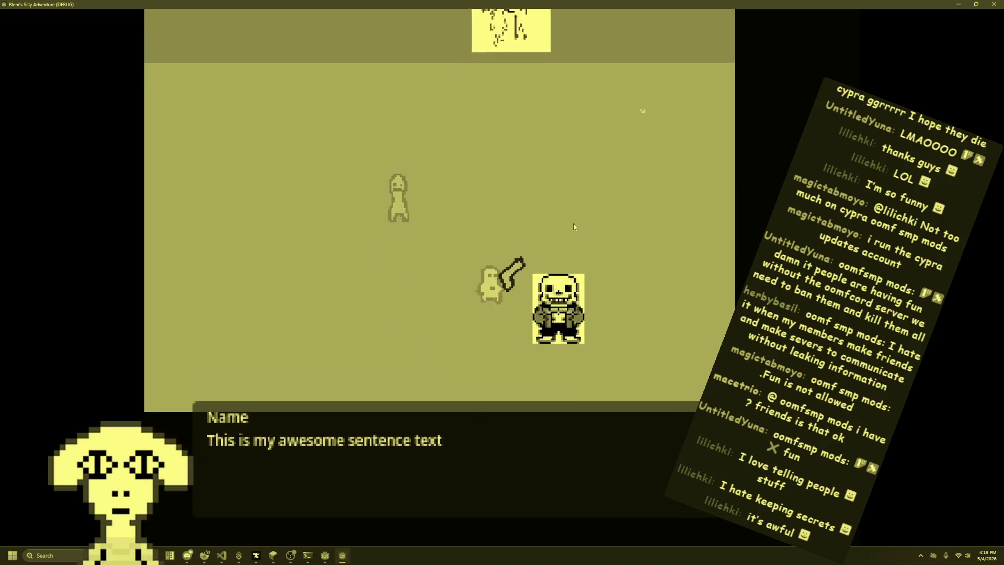
key(a)
key(w)
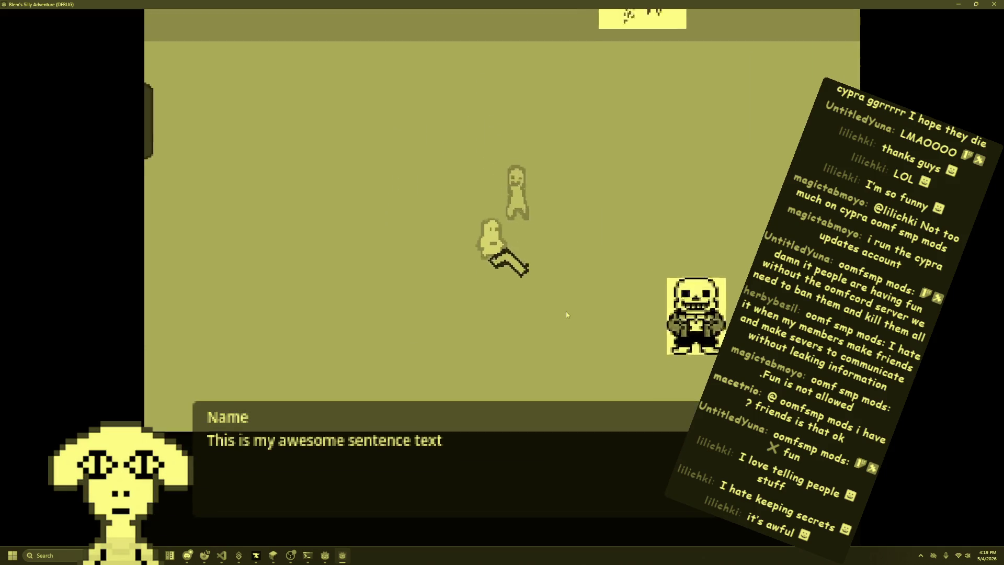
key(w)
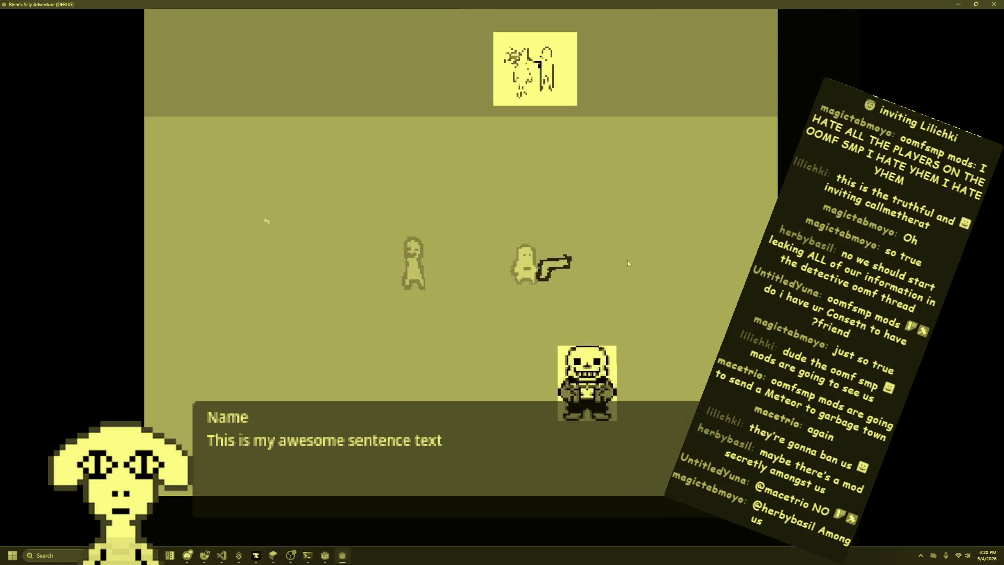
- Walk the player up, left and right past the NPC toward the top wall
key(w)
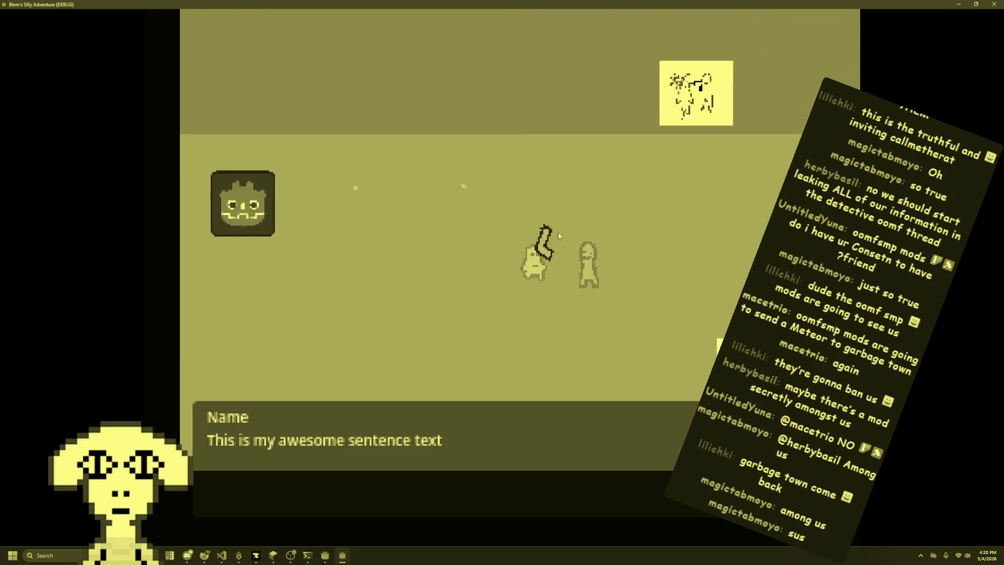
key(a)
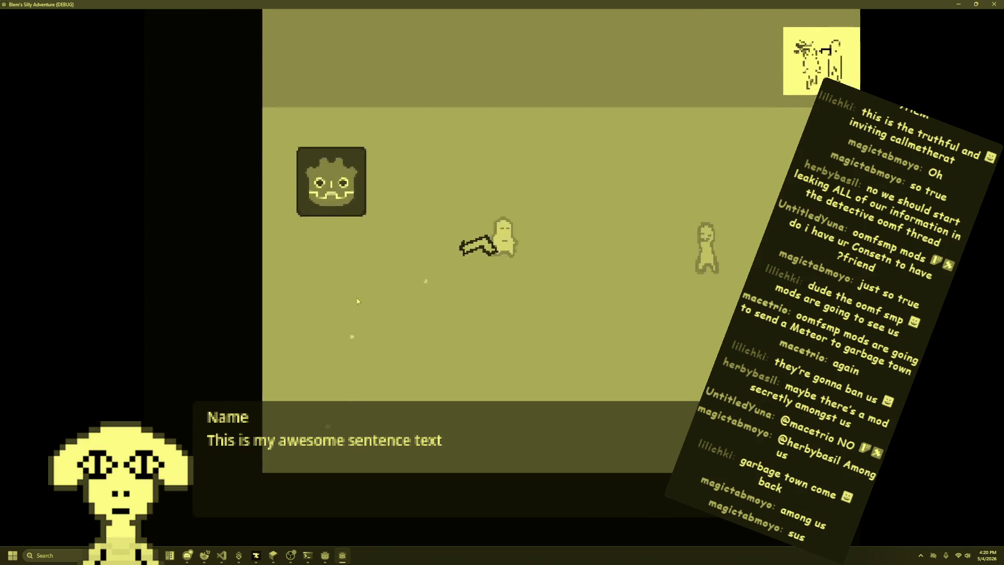
key(w)
key(d)
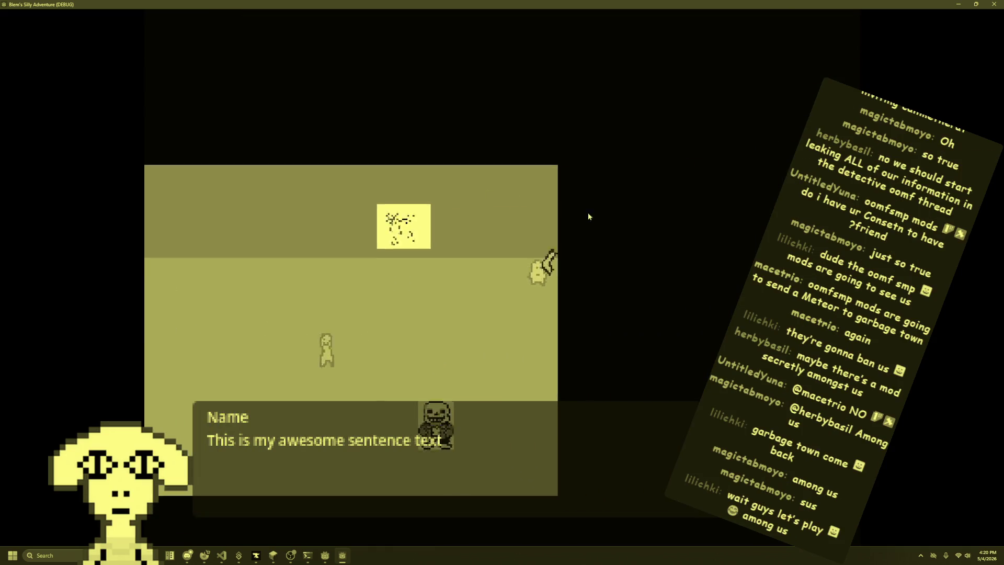
key(a)
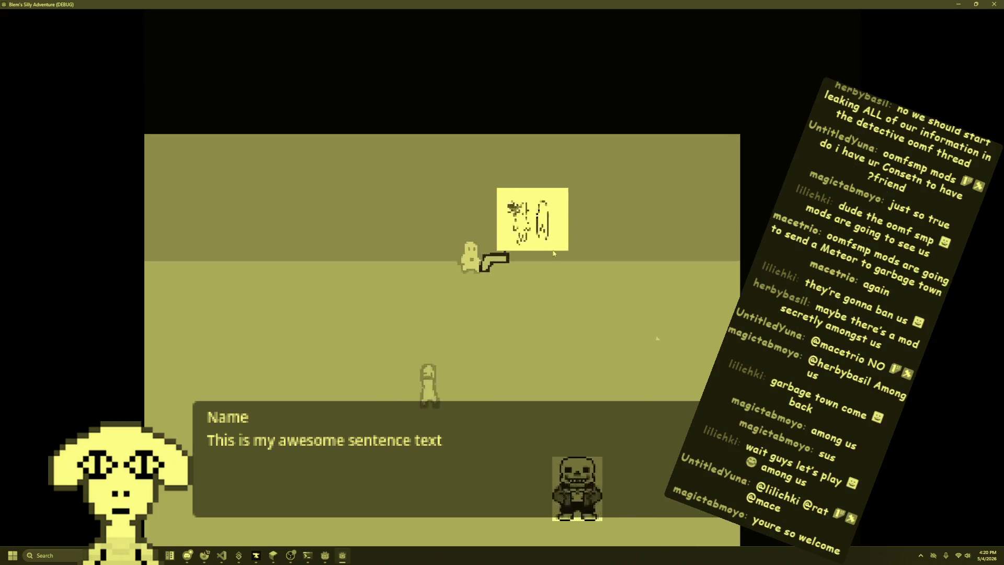
key(a)
key(s)
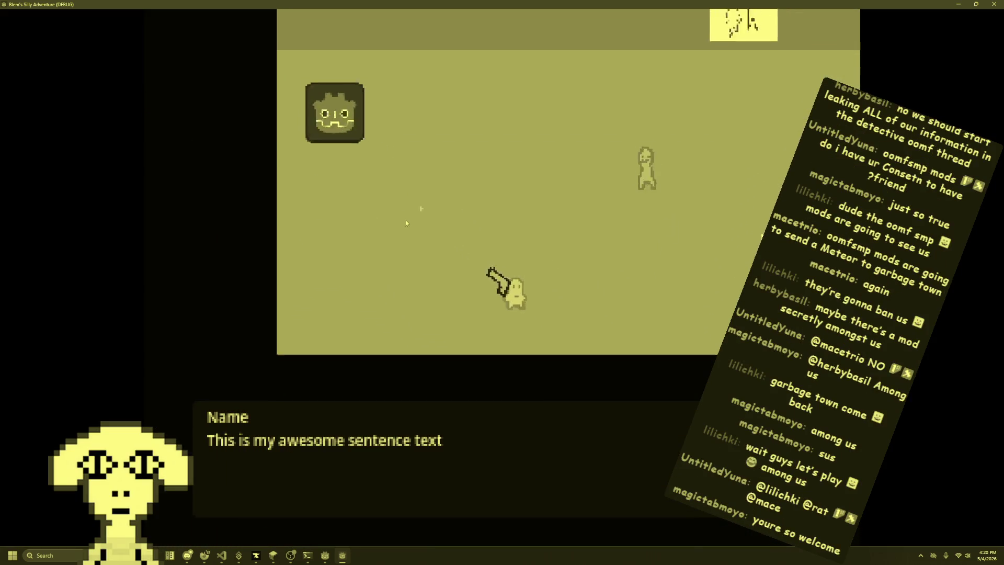
key(w)
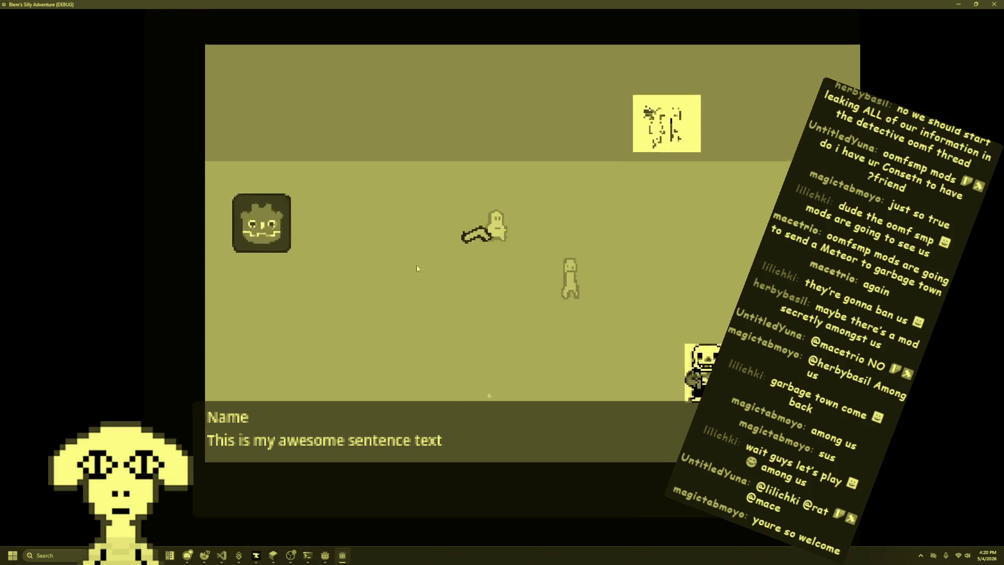
key(w)
- Keep circling the NPC in all directions to confirm the speed-based zoom
key(s)
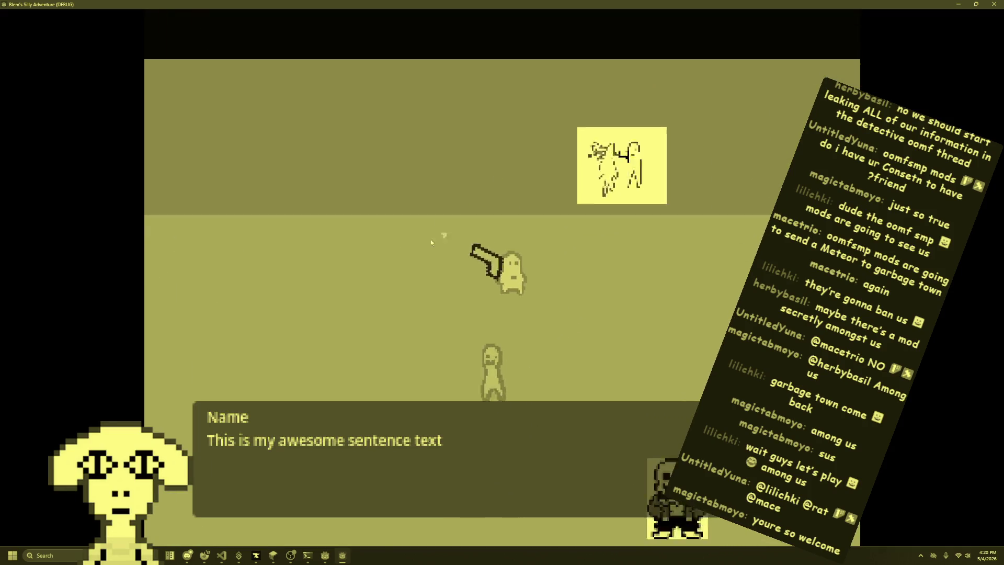
key(d)
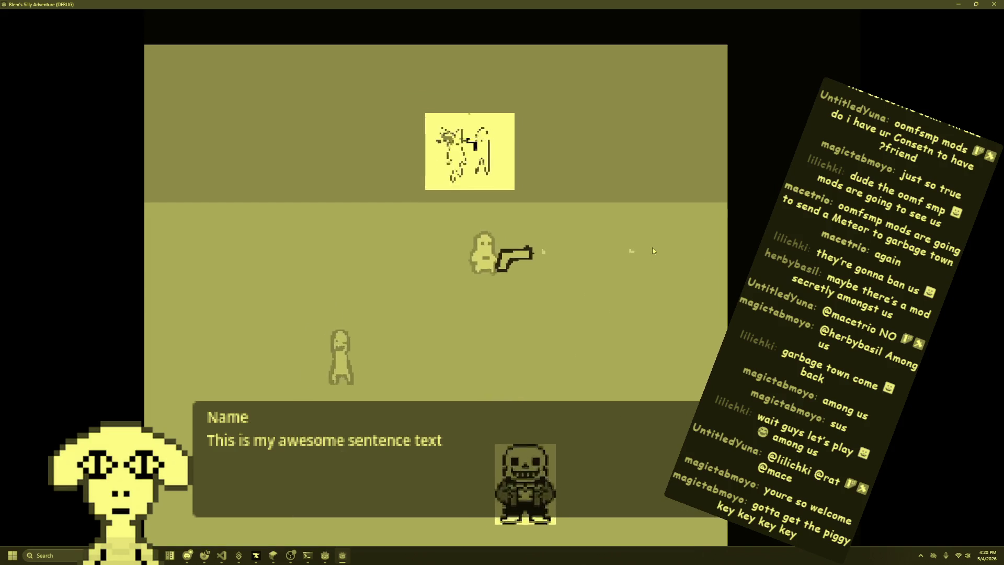
key(a)
key(s)
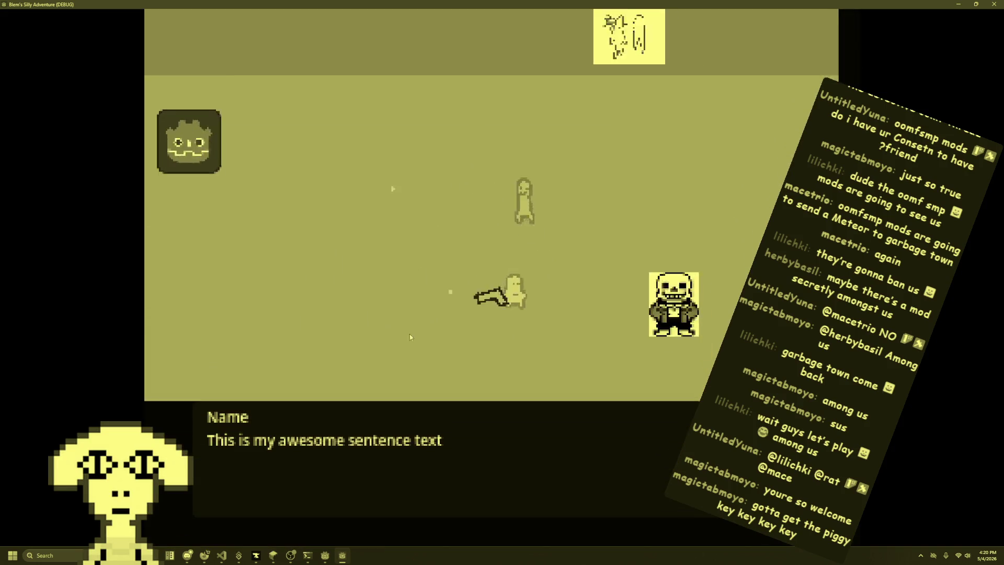
key(w)
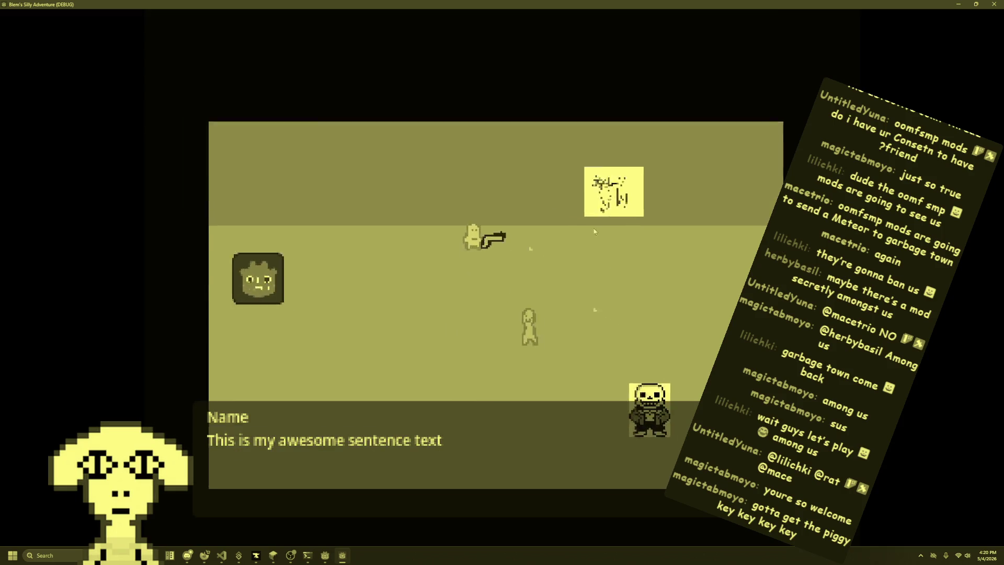
key(a)
key(s)
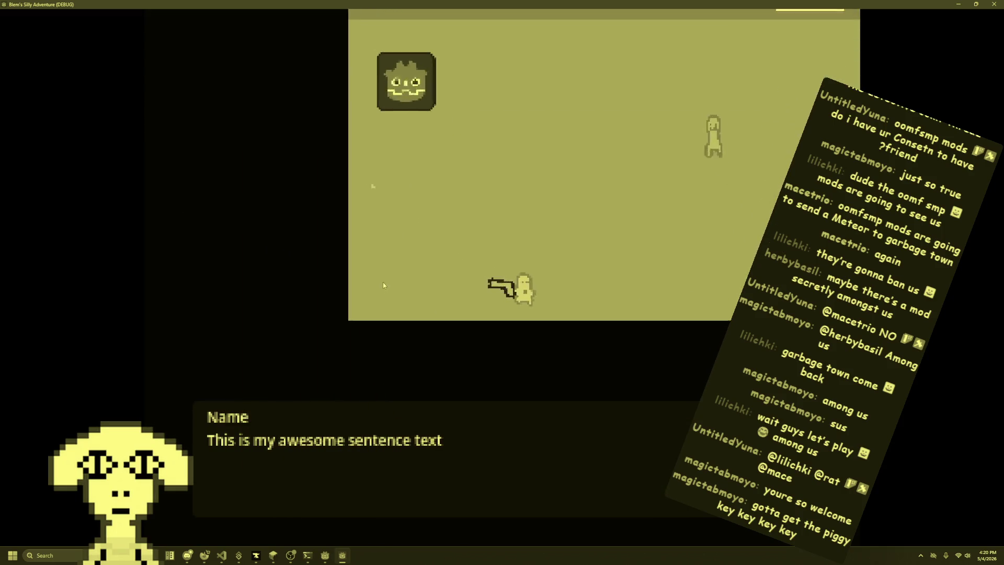
key(d)
key(w)
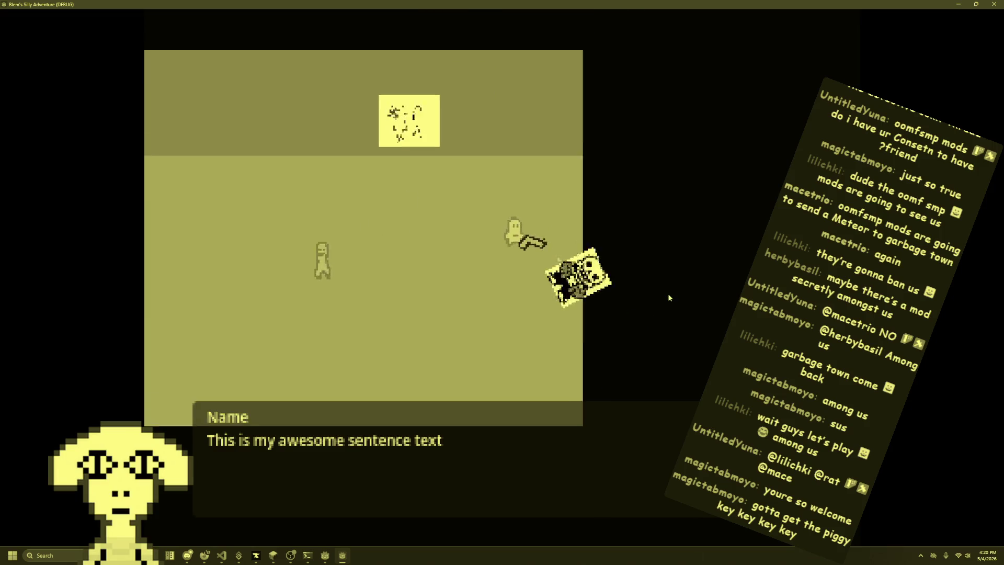
key(a)
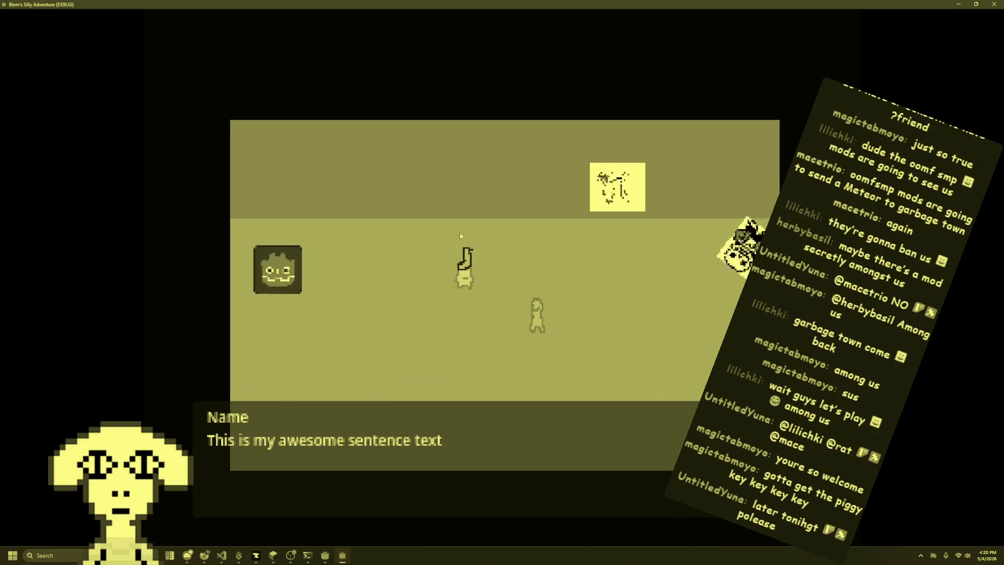
key(s)
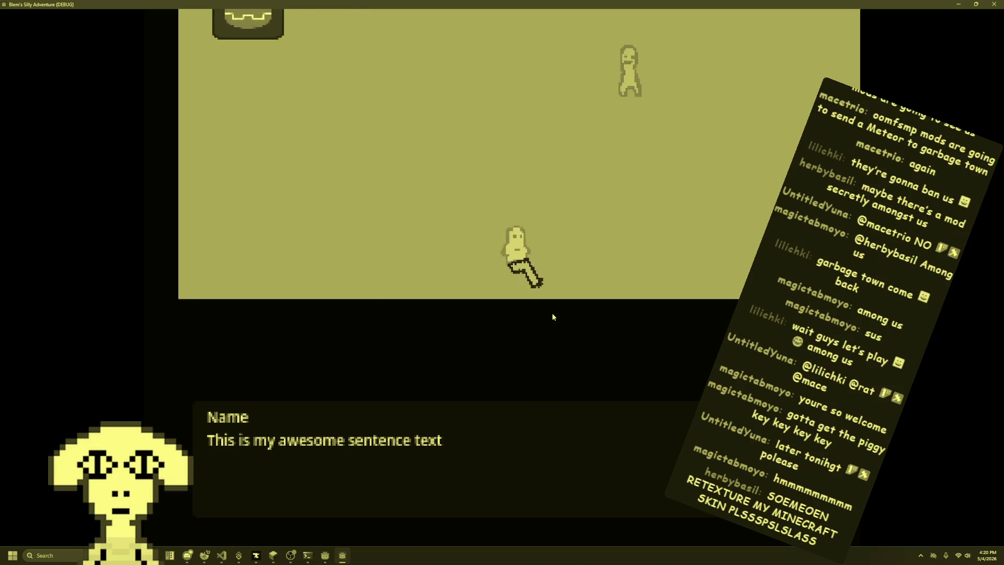
key(w)
key(d)
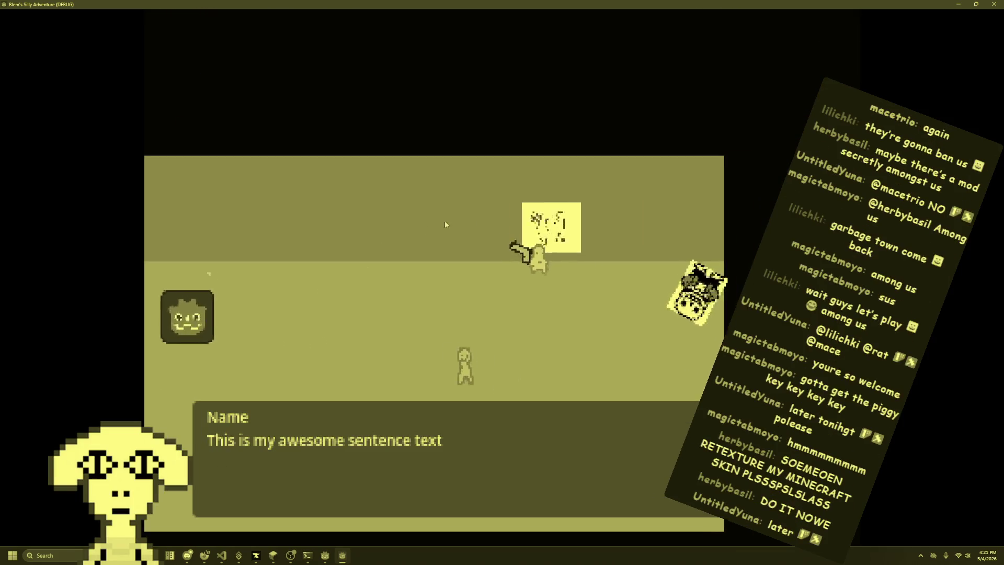
key(s)
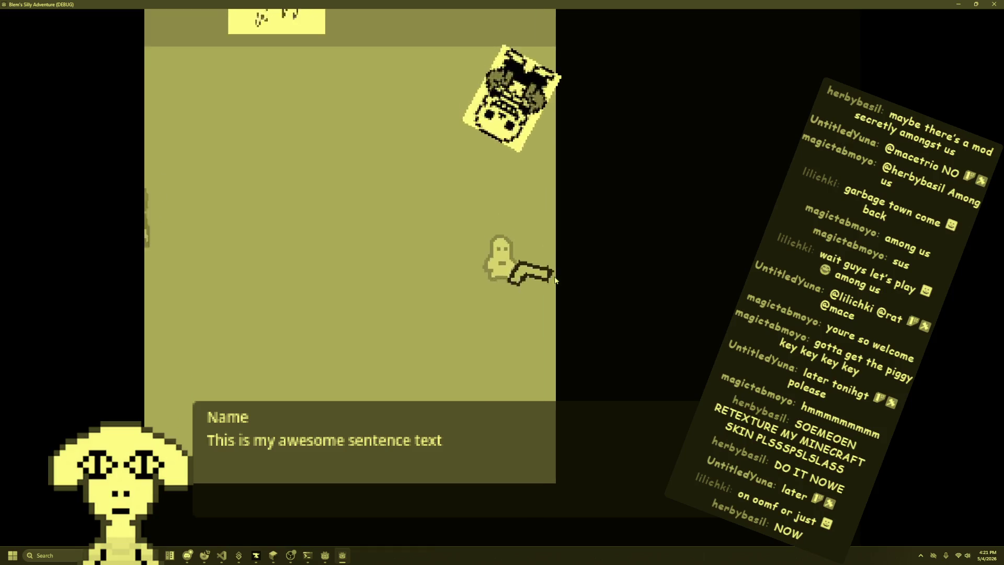
key(a)
key(w)
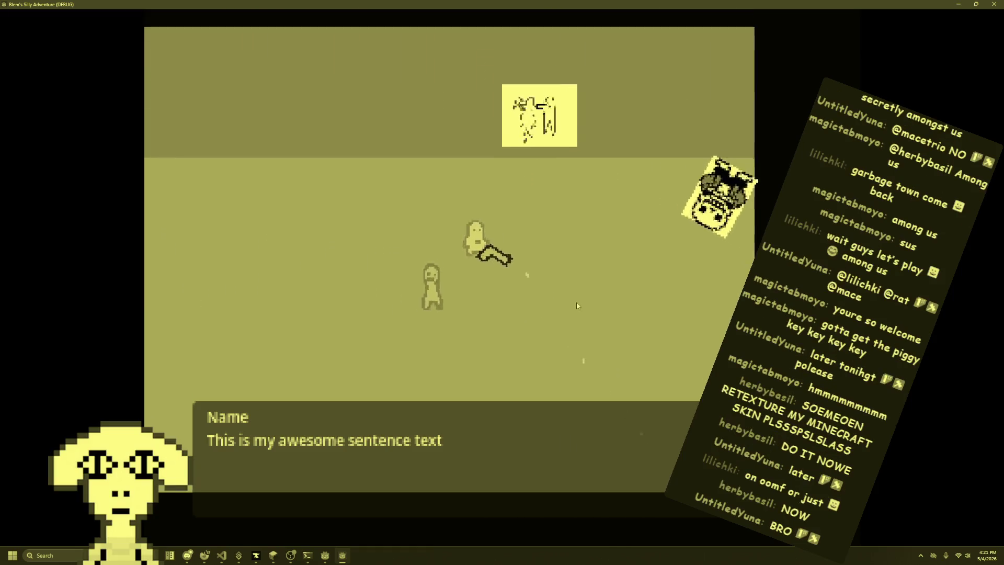
key(s)
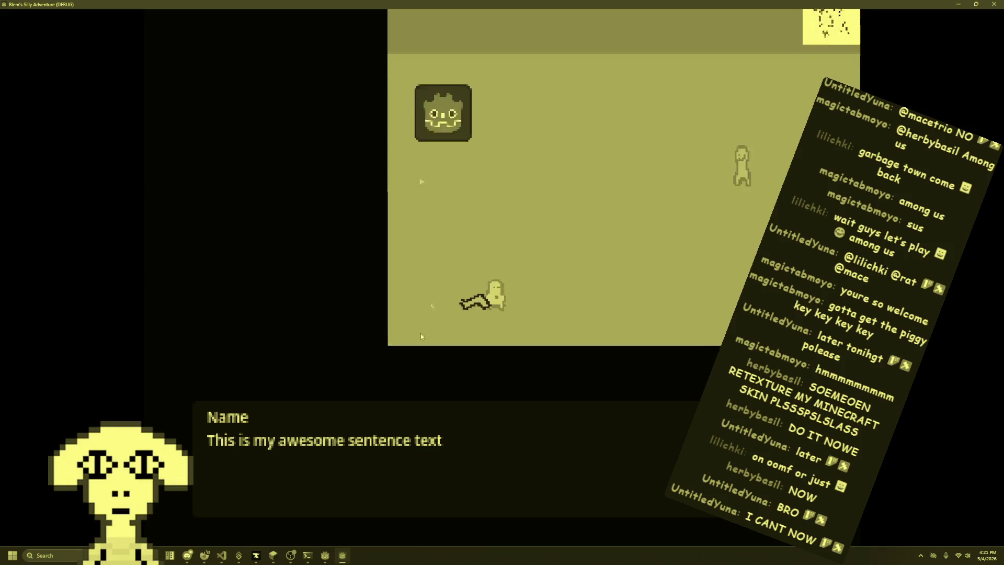
key(d)
key(w)
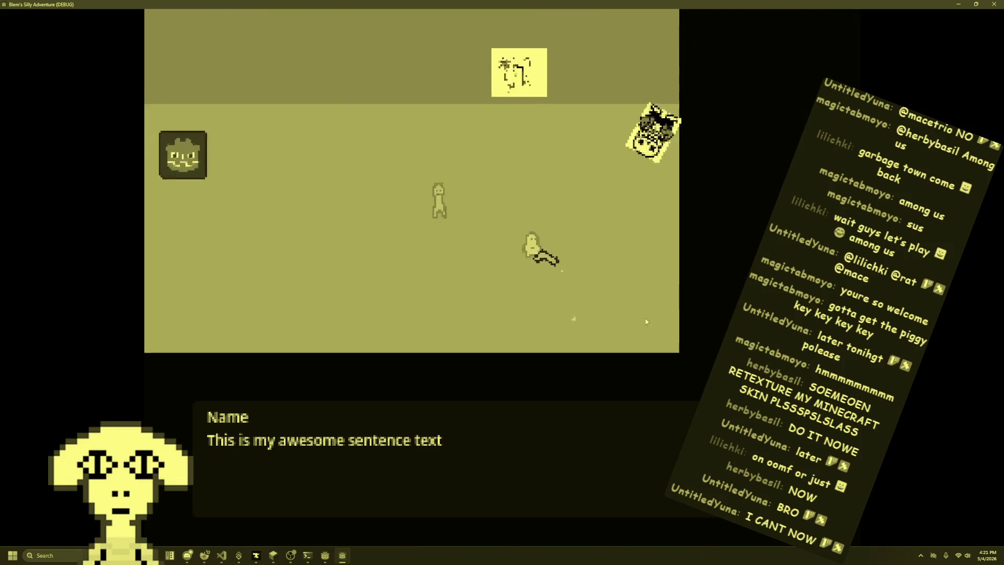
key(w)
key(a)
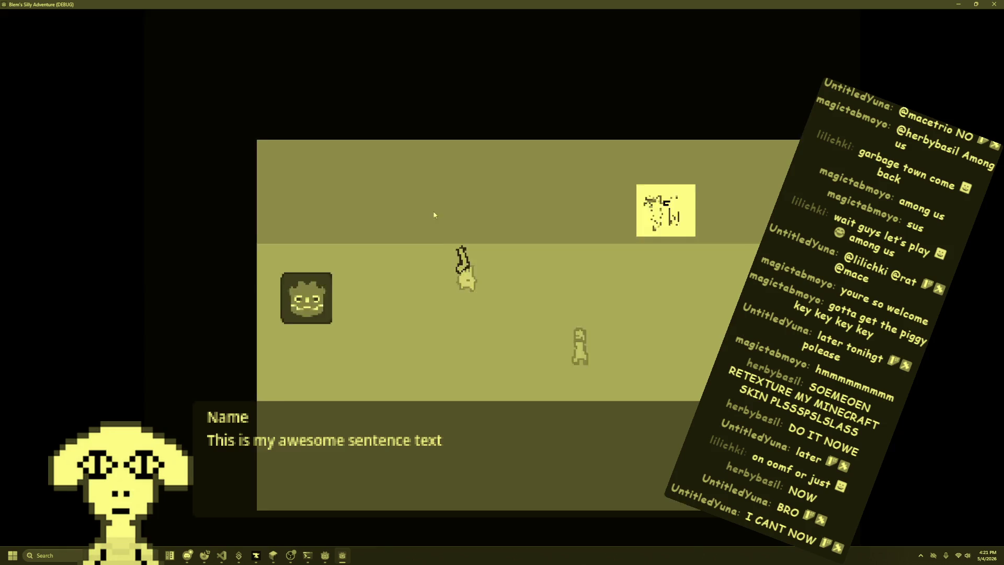
key(s)
key(d)
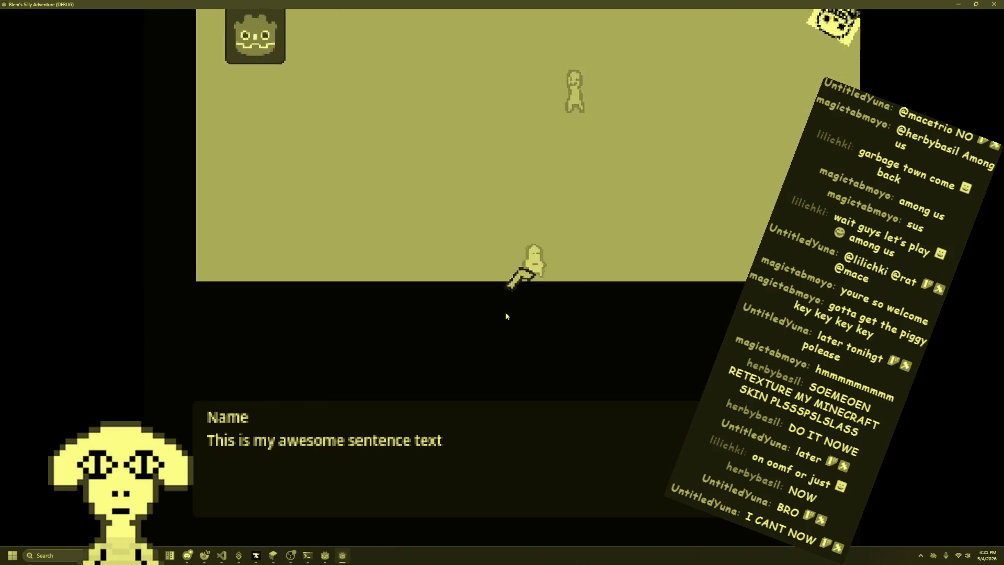
key(w)
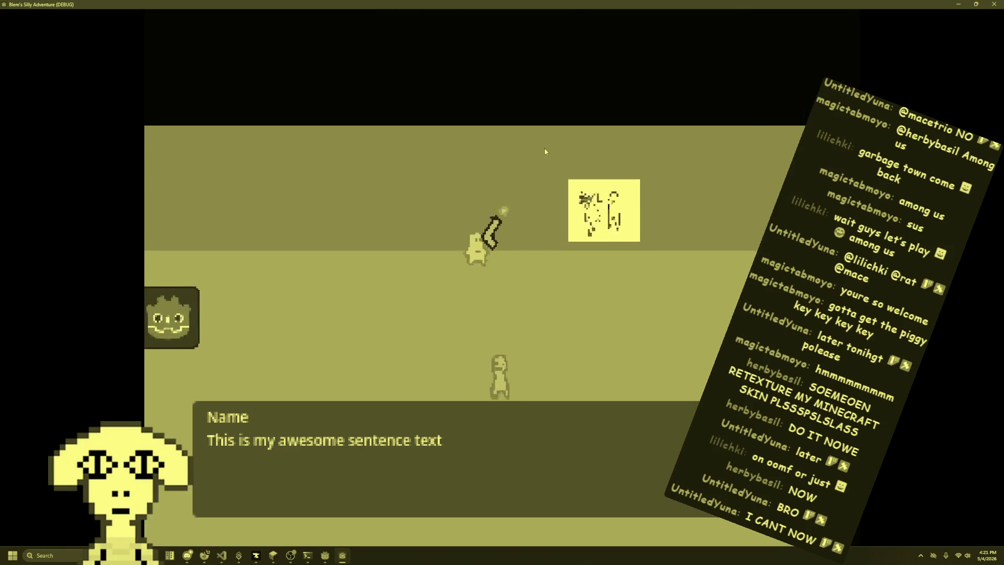
key(a)
key(s)
key(w)
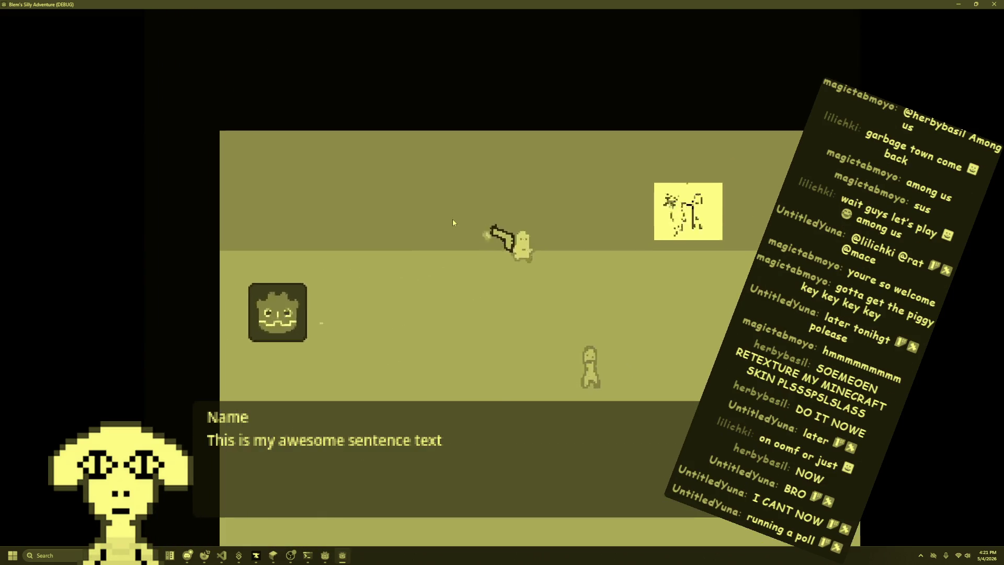
key(d)
key(s)
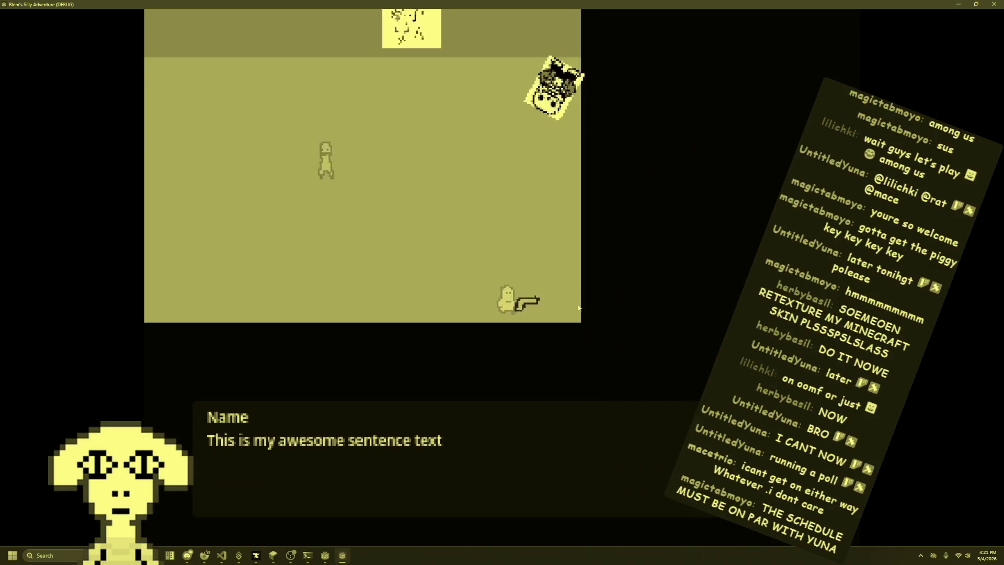
key(w)
key(a)
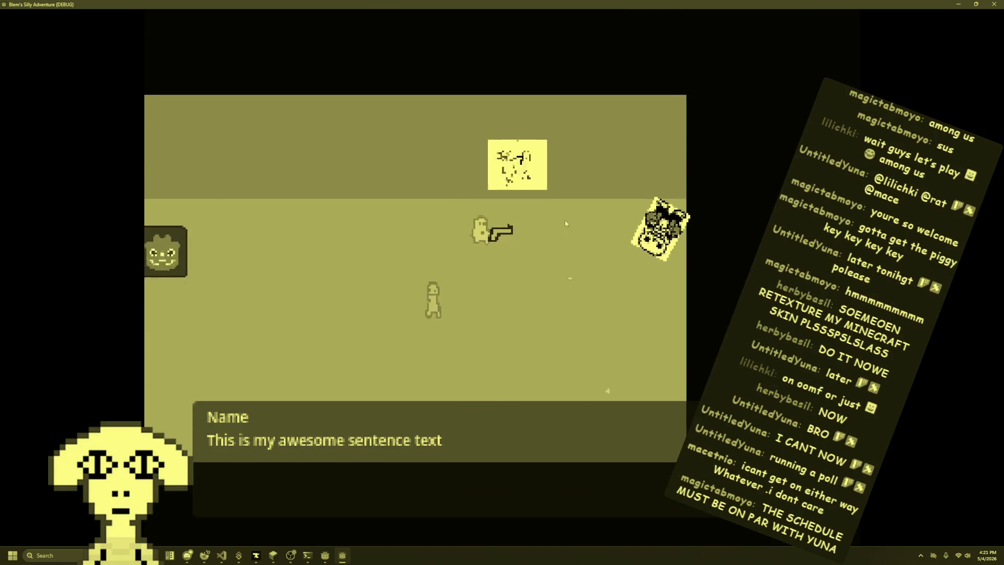
key(s)
key(d)
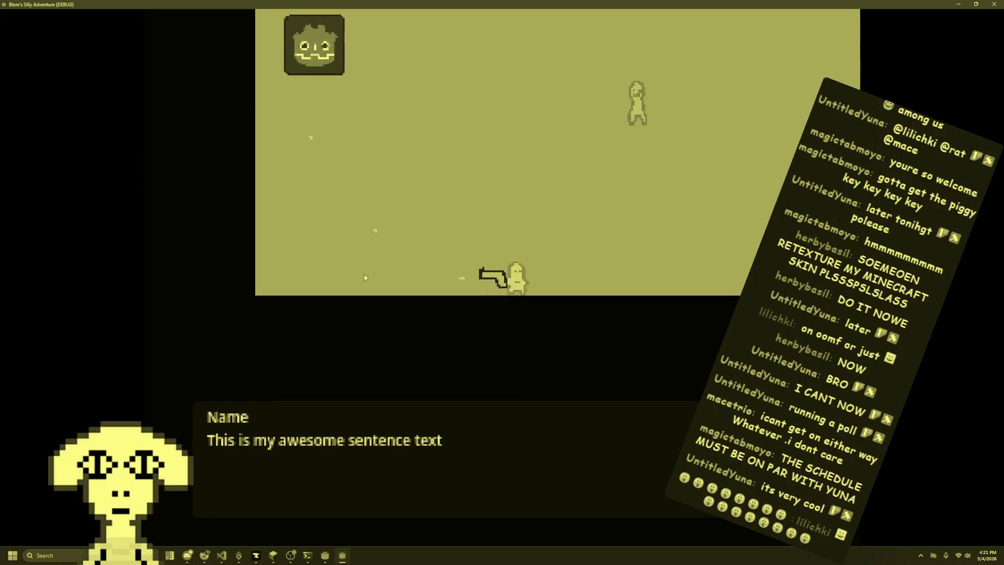
key(d)
key(w)
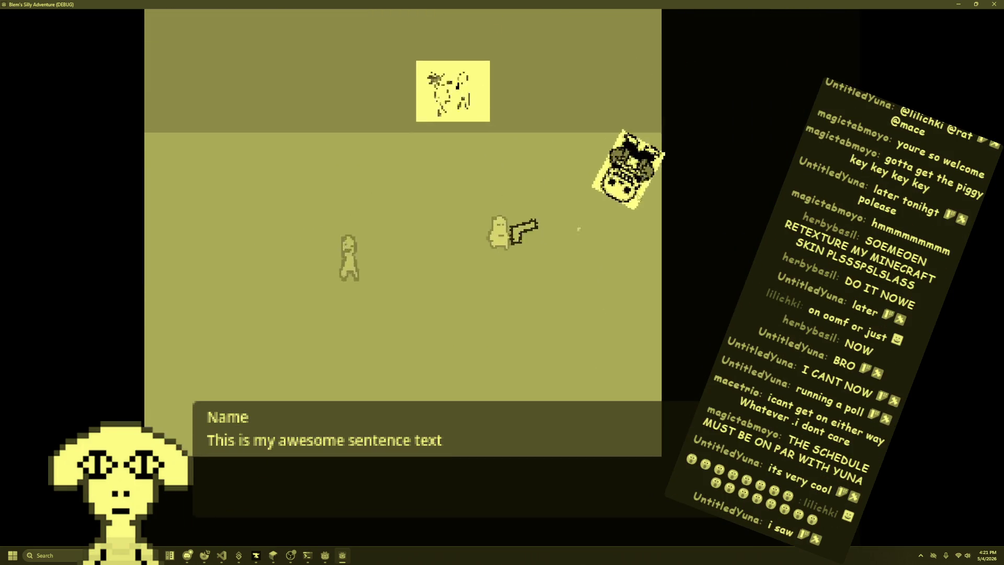
key(a)
key(s)
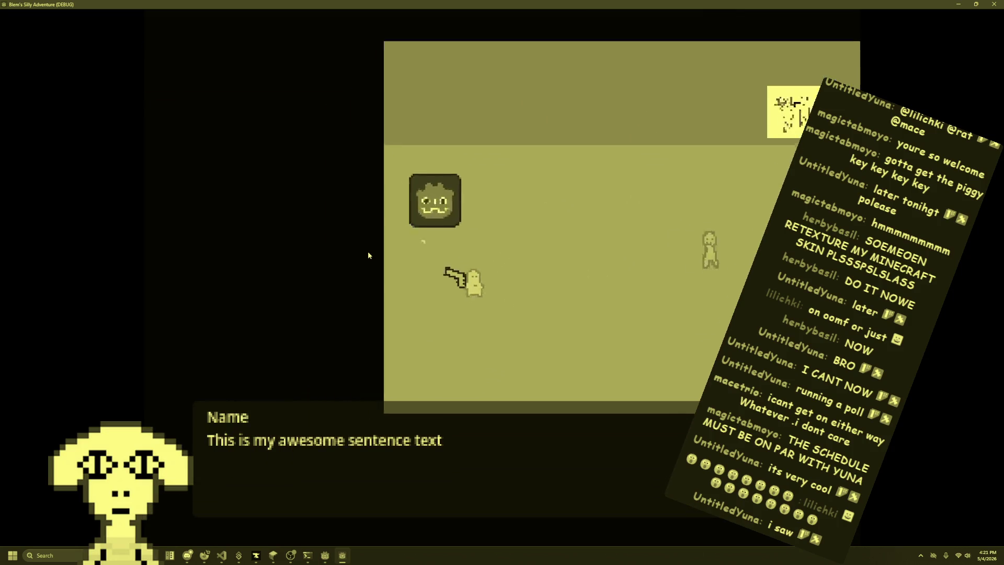
key(d)
key(s)
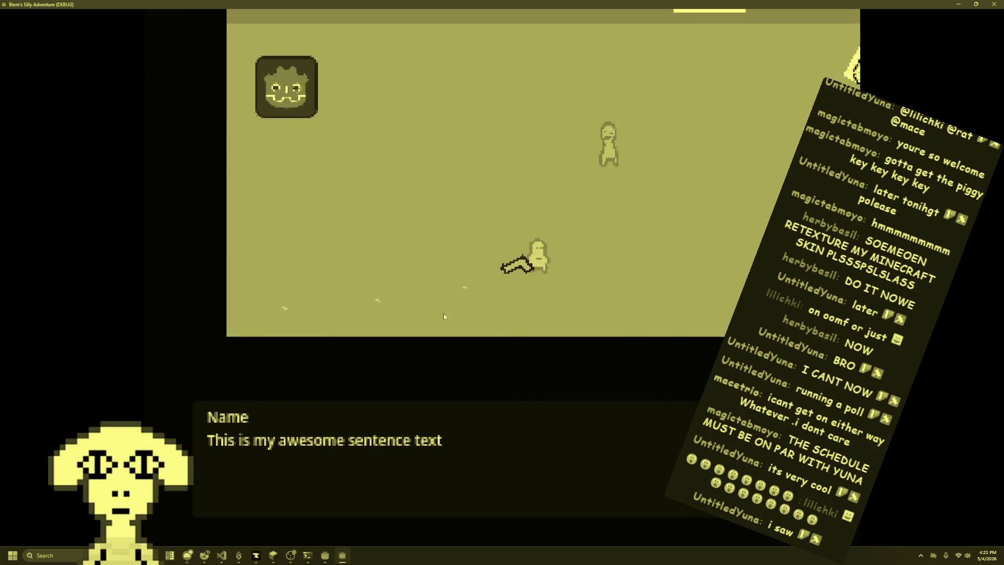
key(d)
key(w)
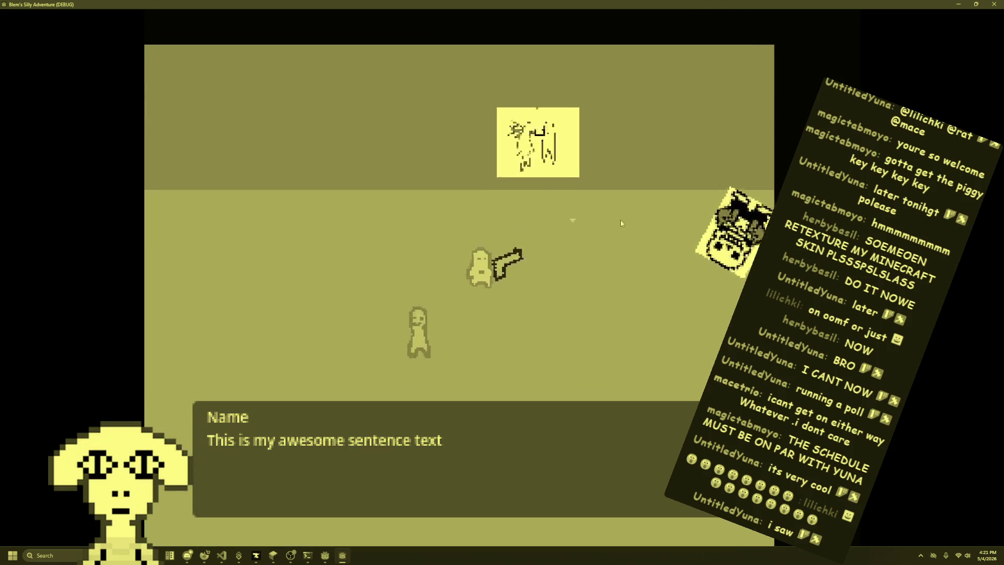
key(a)
key(s)
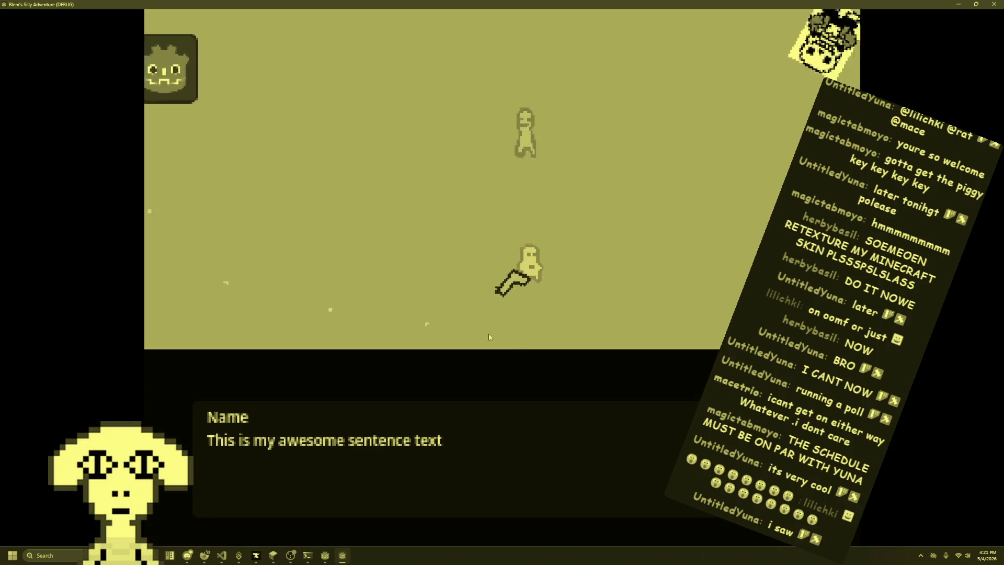
key(w)
key(s)
key(a)
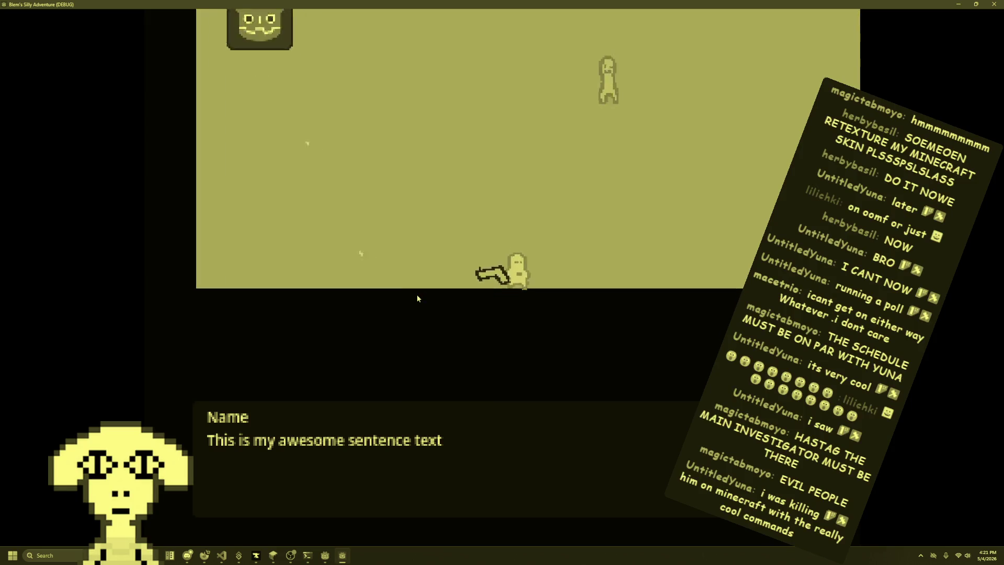
key(d)
key(w)
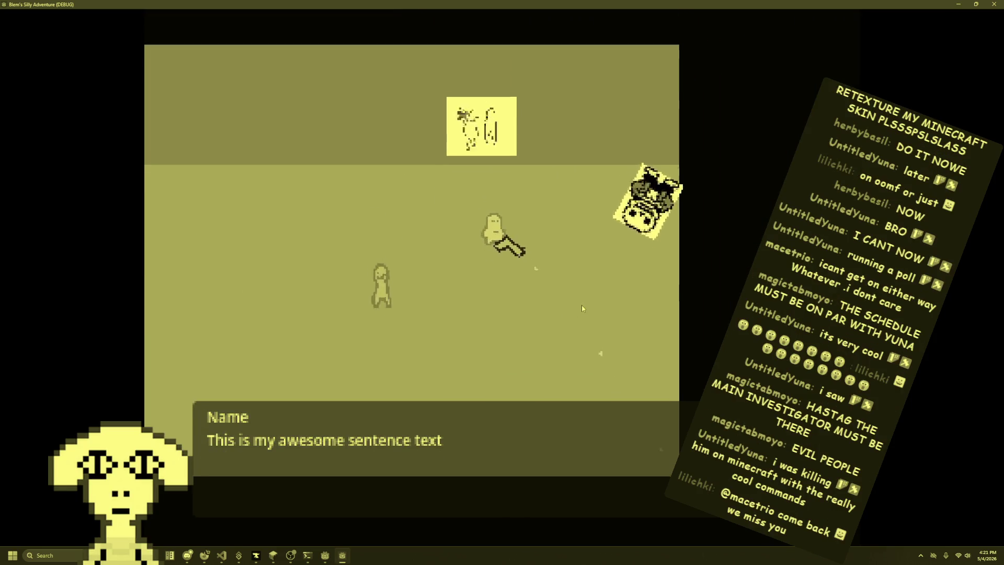
key(a)
key(s)
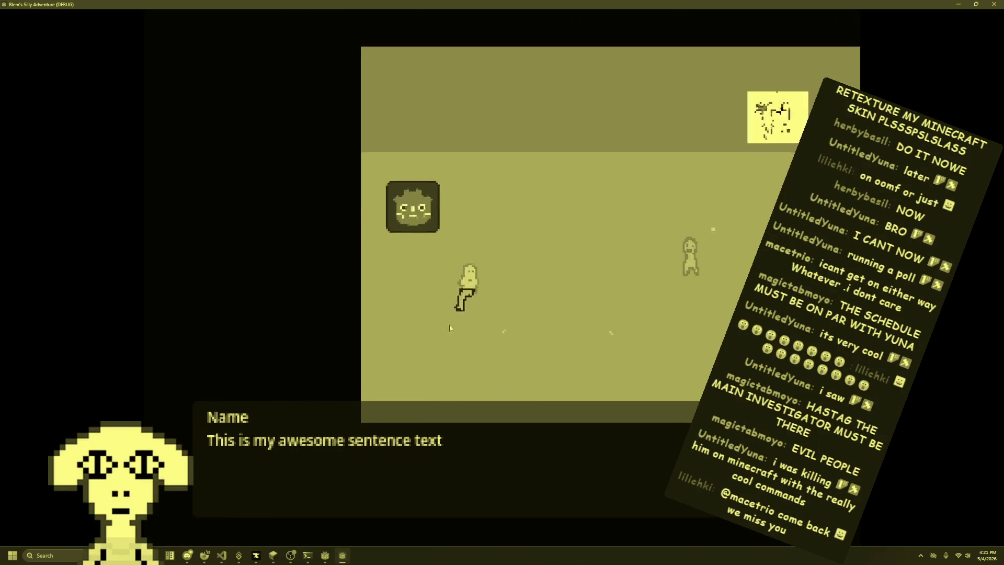
key(d)
key(w)
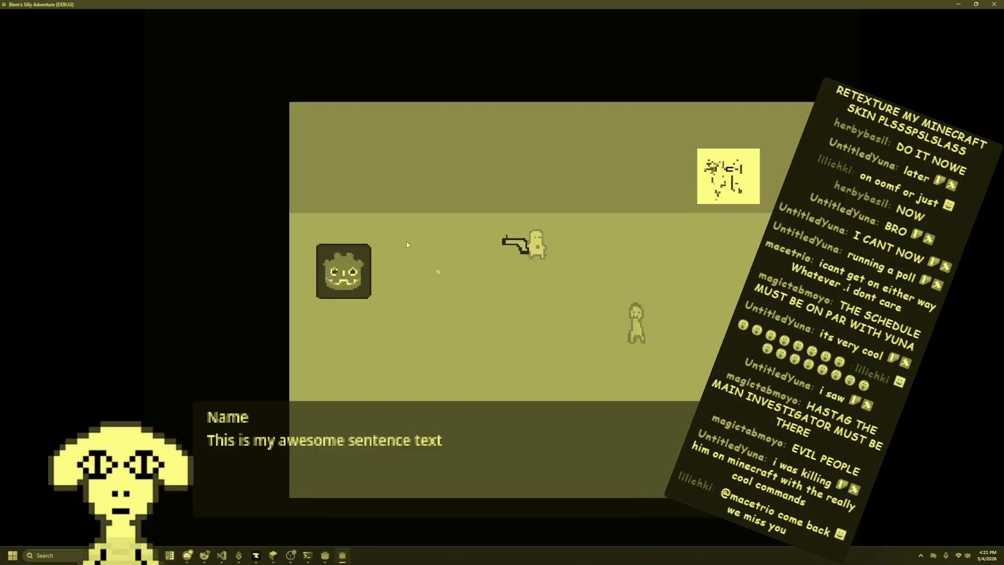
key(d)
key(s)
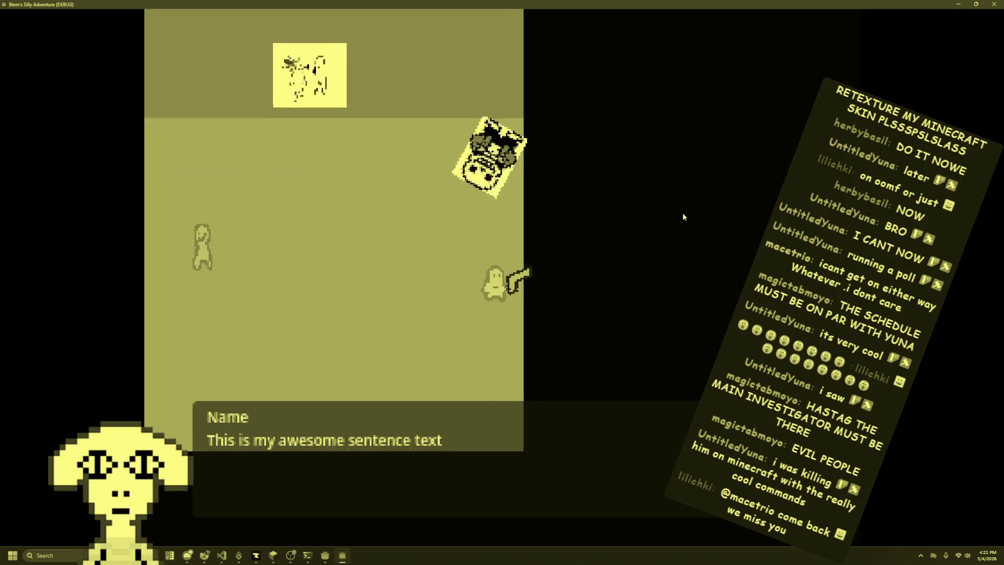
key(a)
key(w)
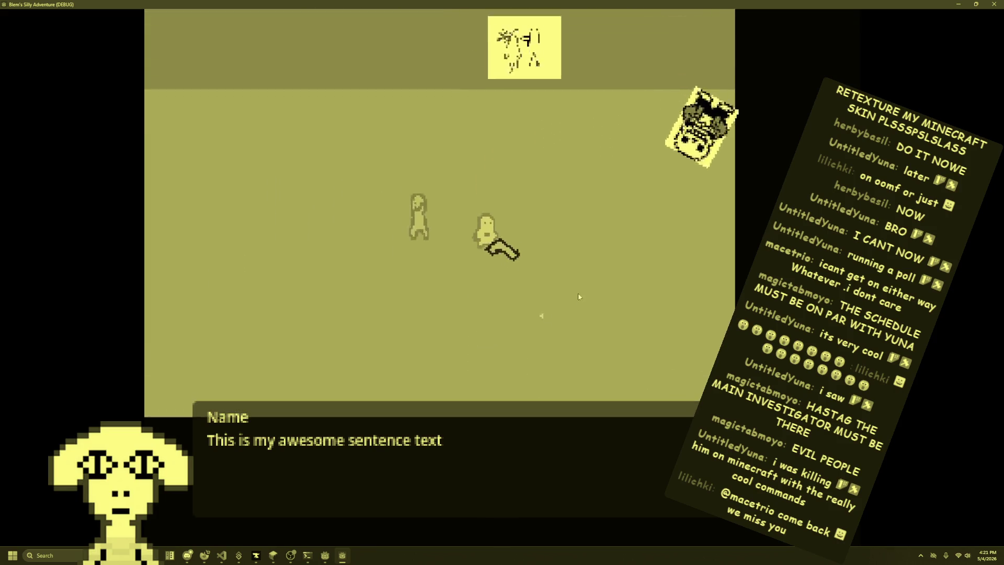
key(a)
key(s)
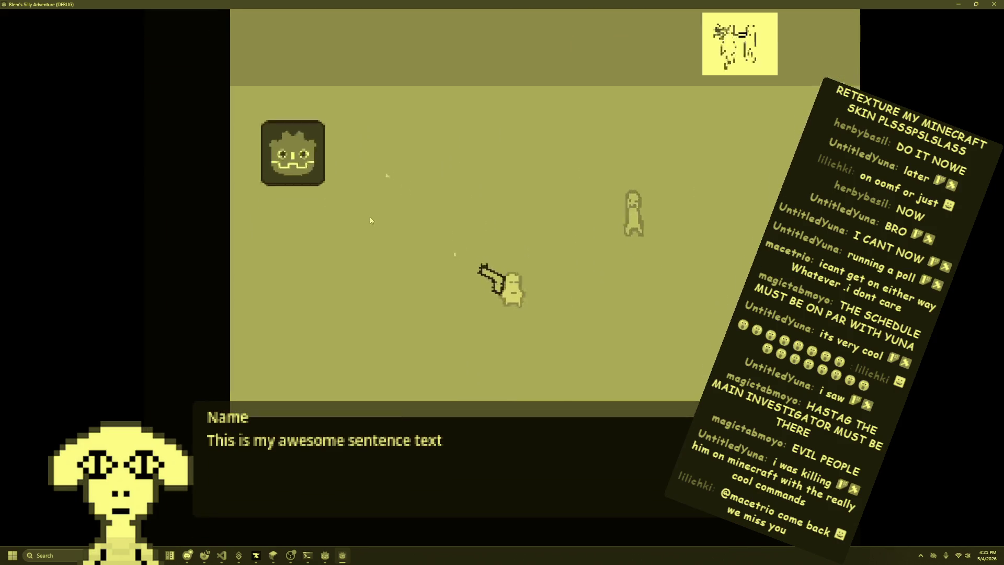
key(d)
key(s)
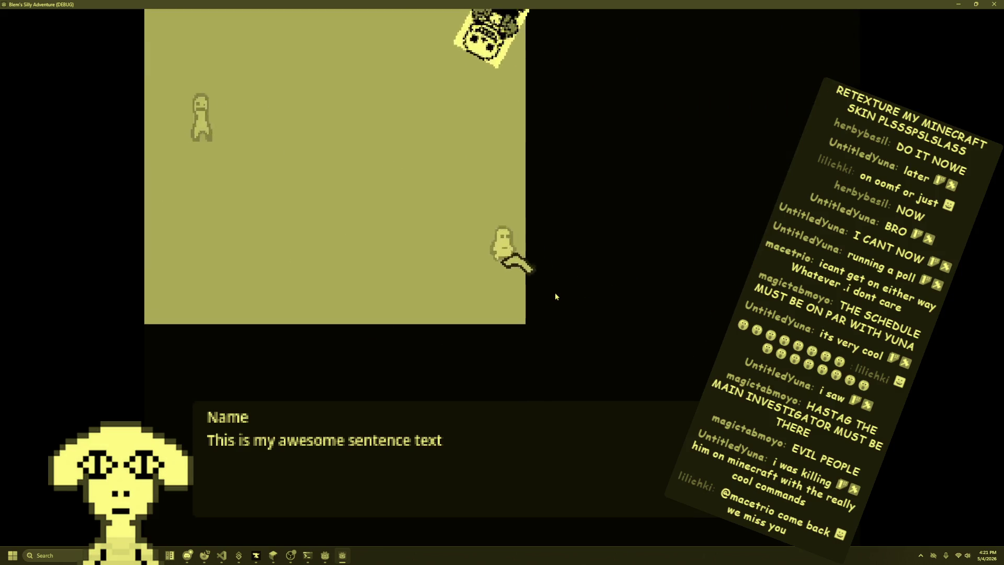
key(a)
key(w)
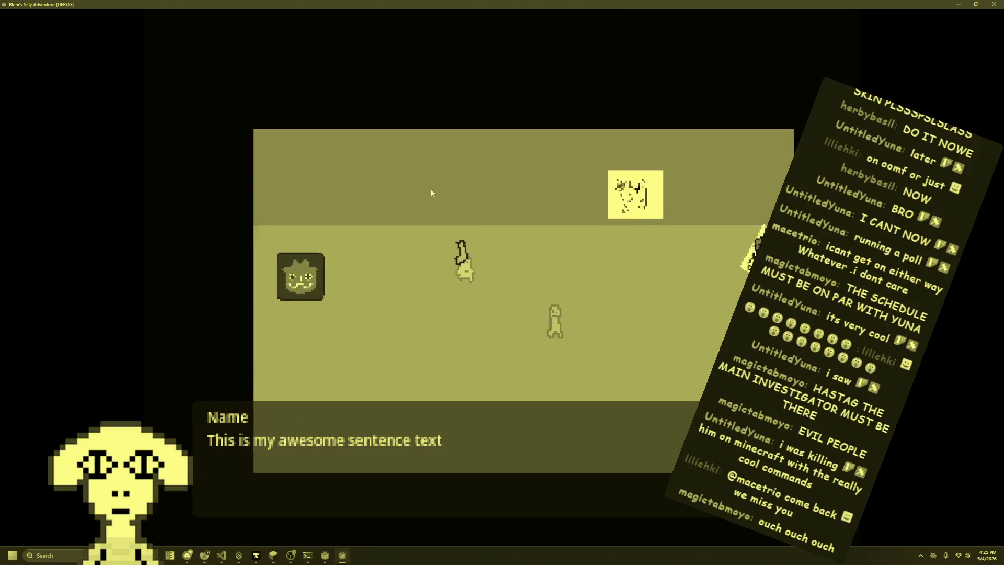
key(s)
key(d)
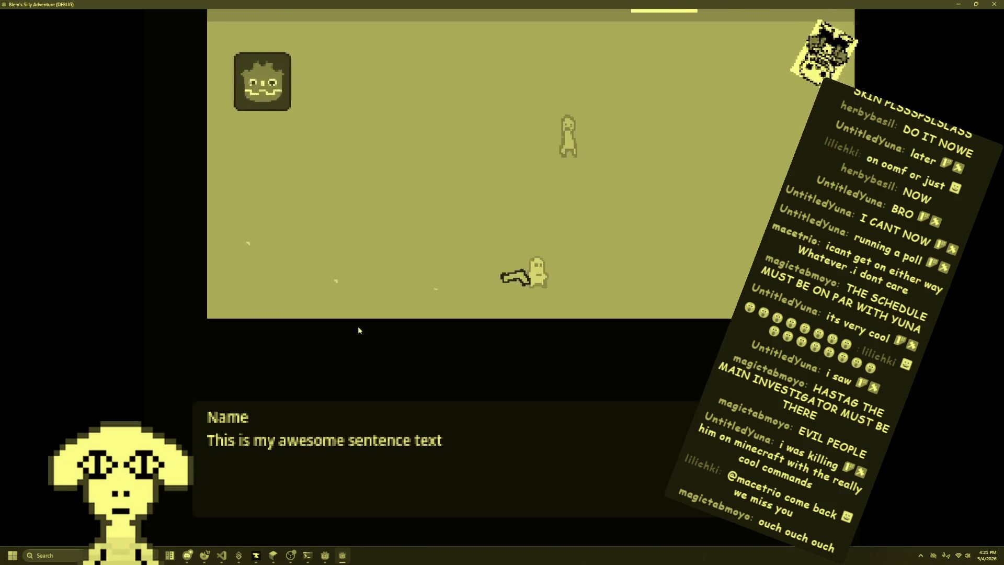
key(d)
key(w)
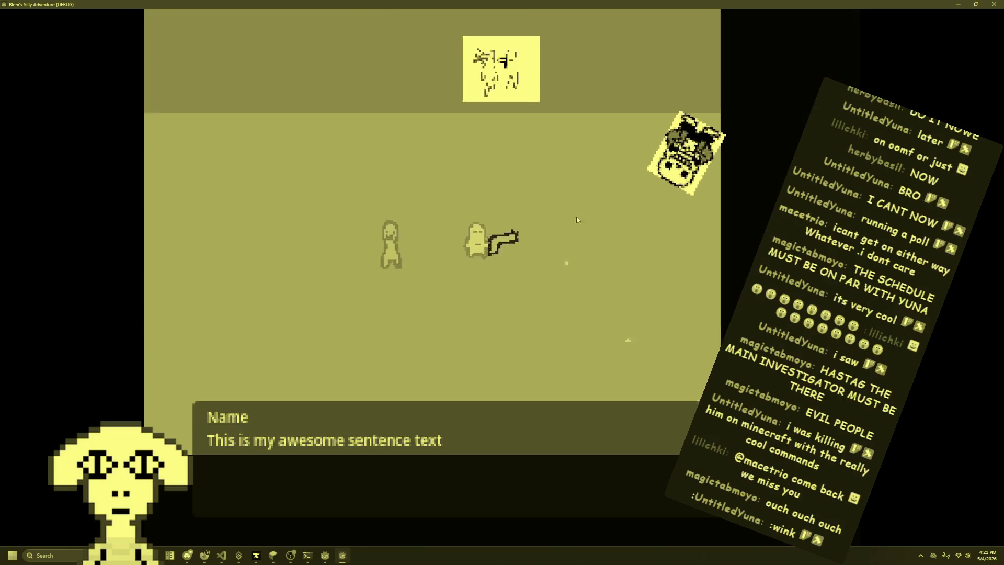
key(a)
key(s)
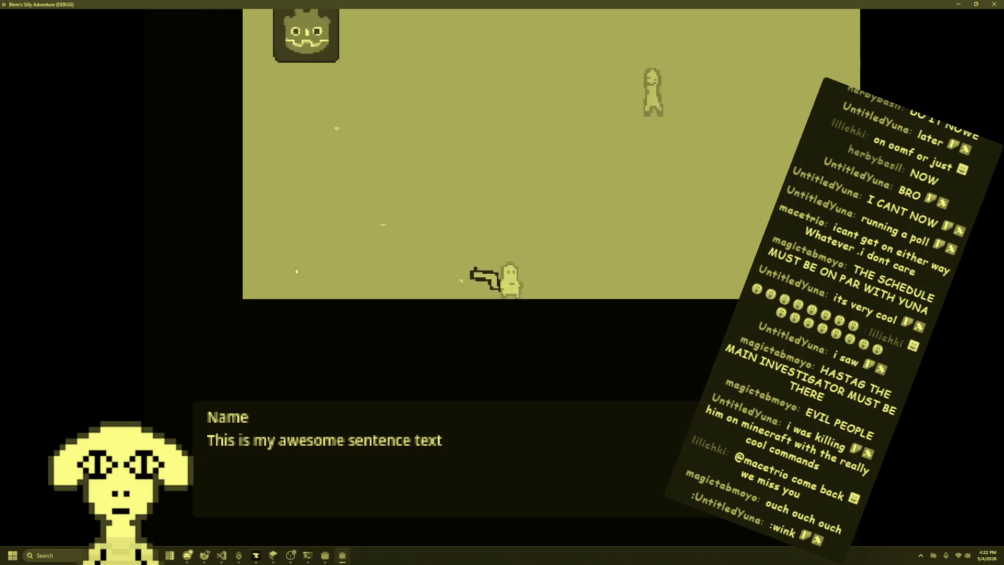
key(d)
key(w)
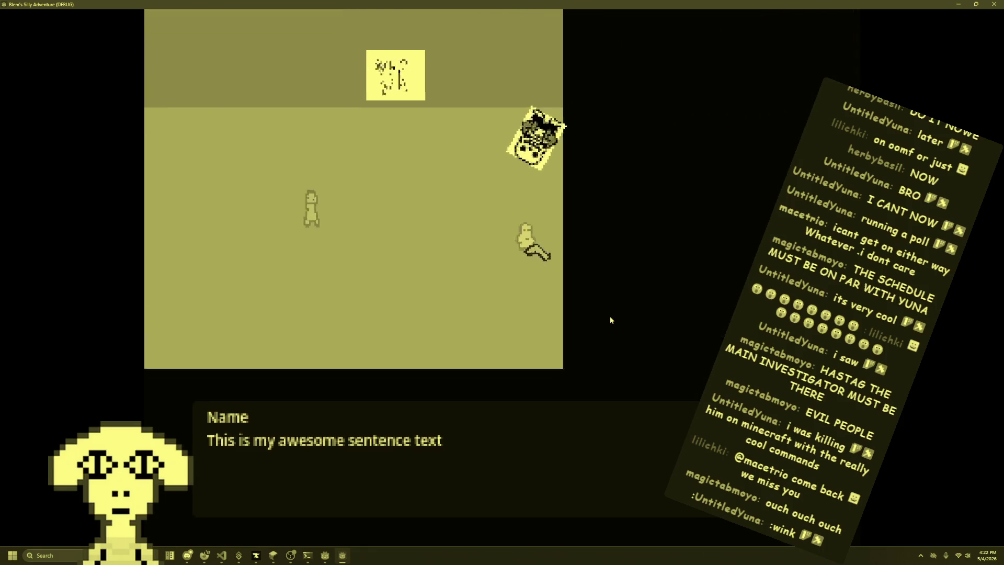
key(w)
key(a)
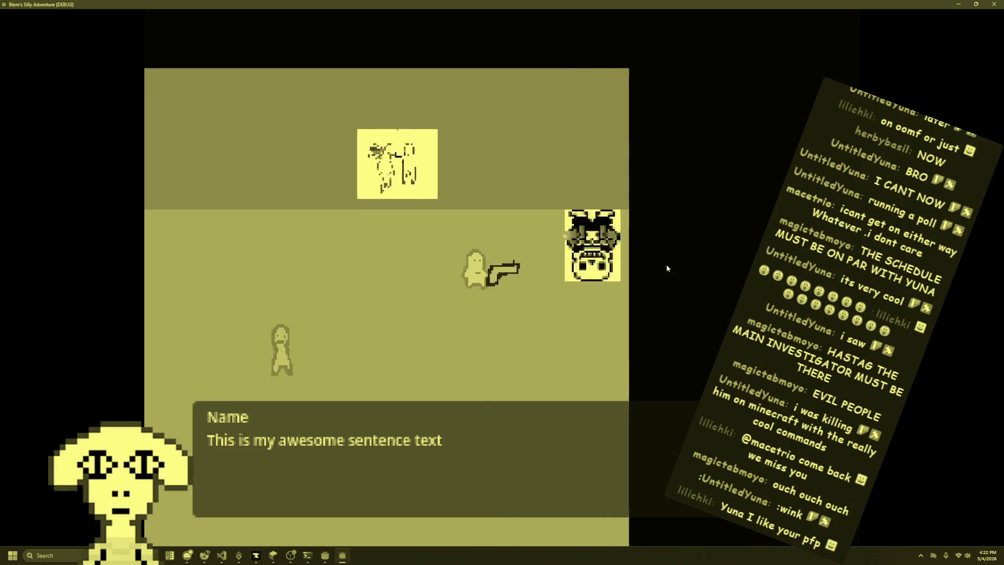
key(a)
key(s)
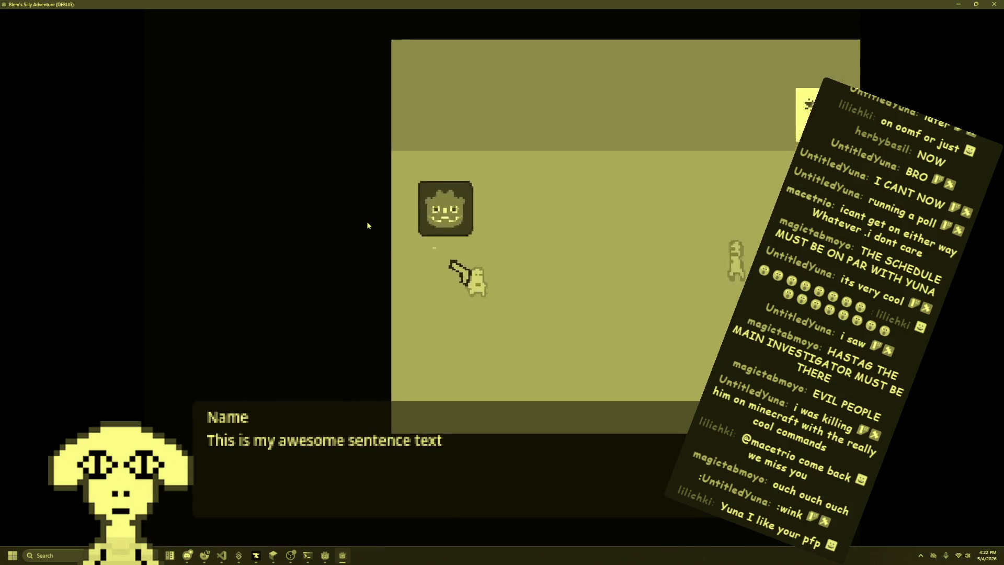
key(s)
key(d)
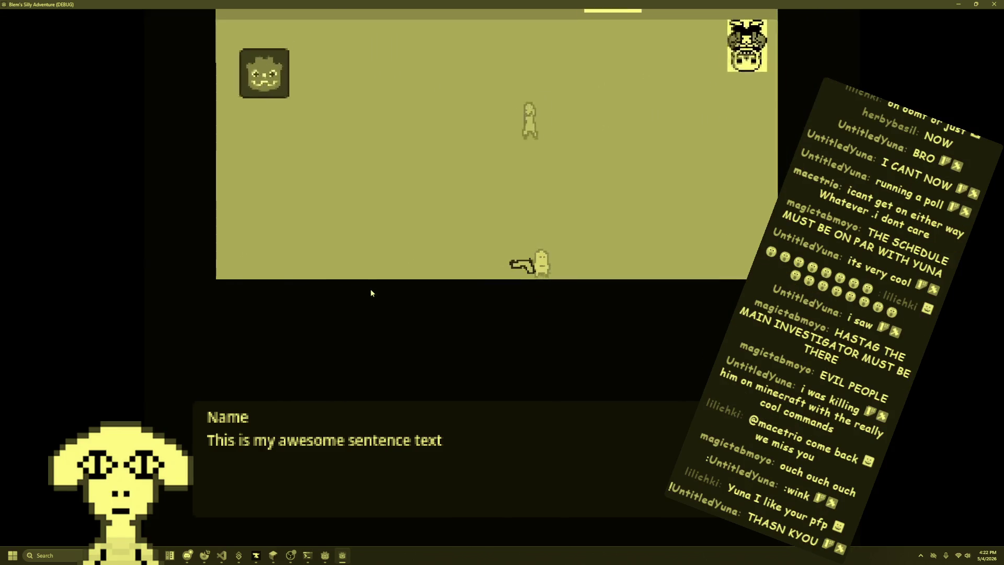
key(d)
key(w)
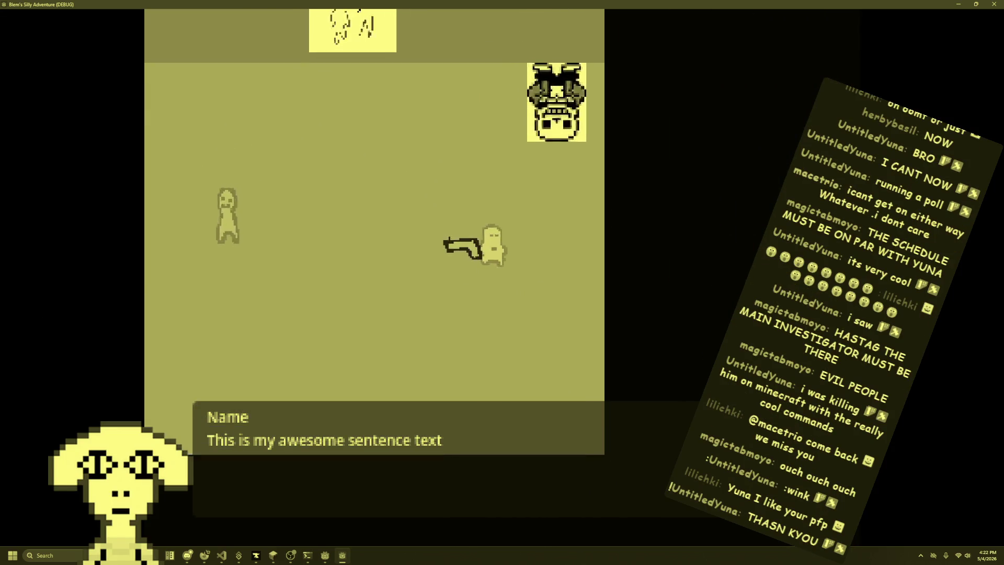
key(d)
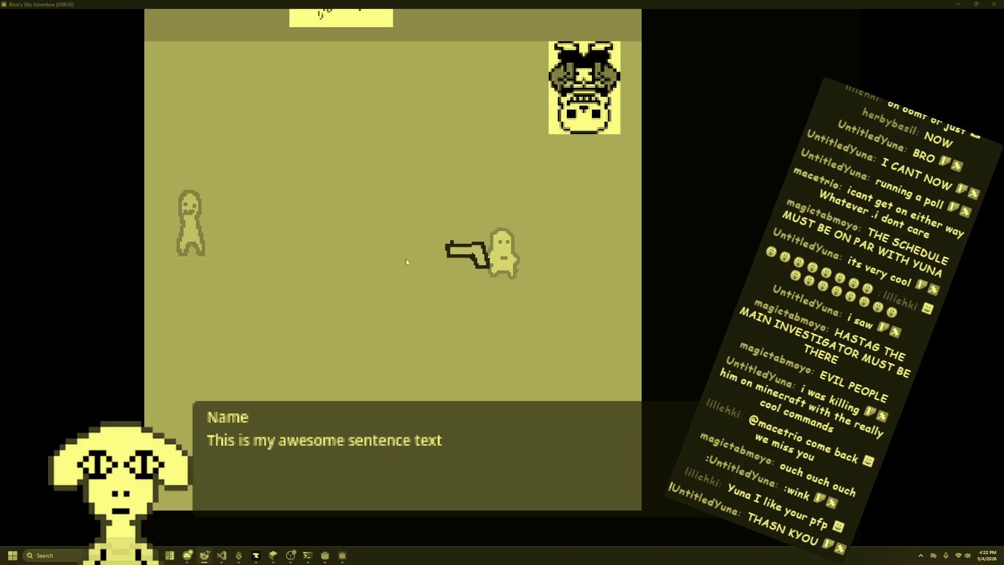
key(w)
key(a)
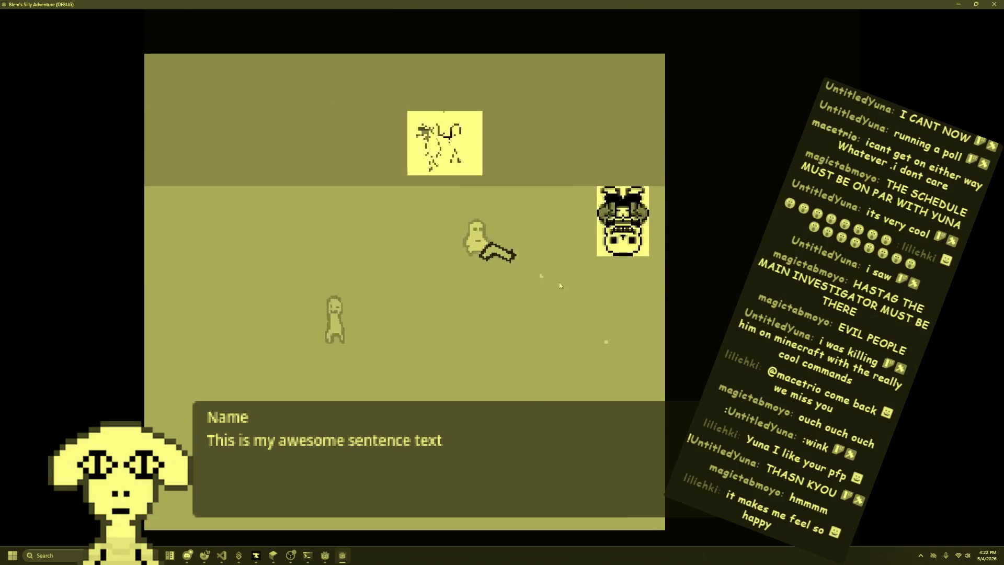
key(a)
key(s)
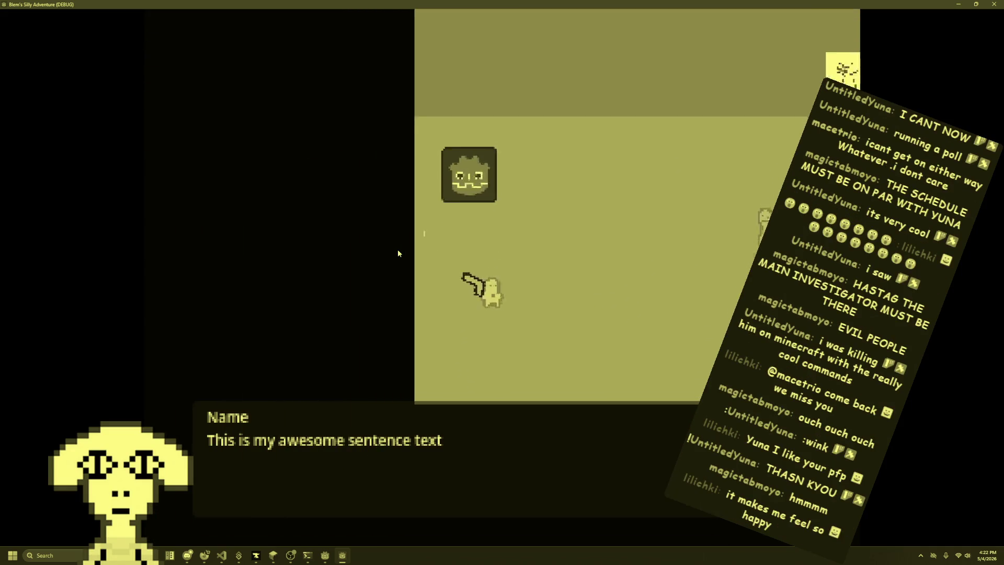
key(d)
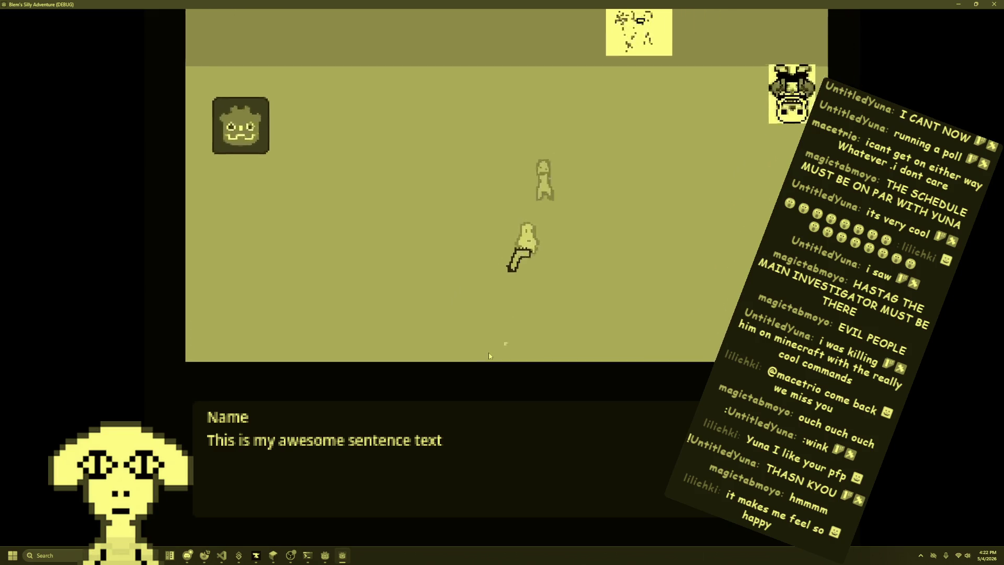
key(d)
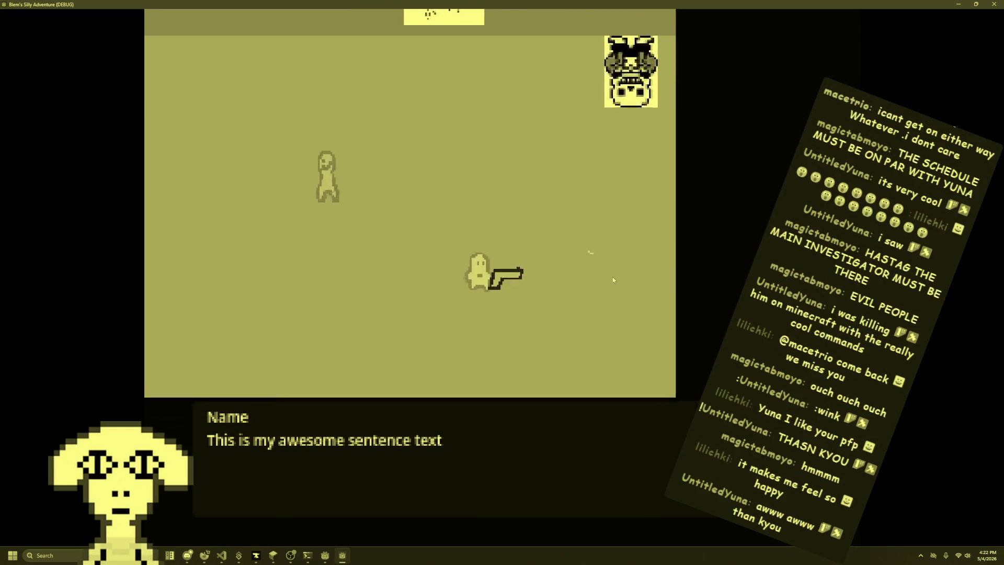
key(a)
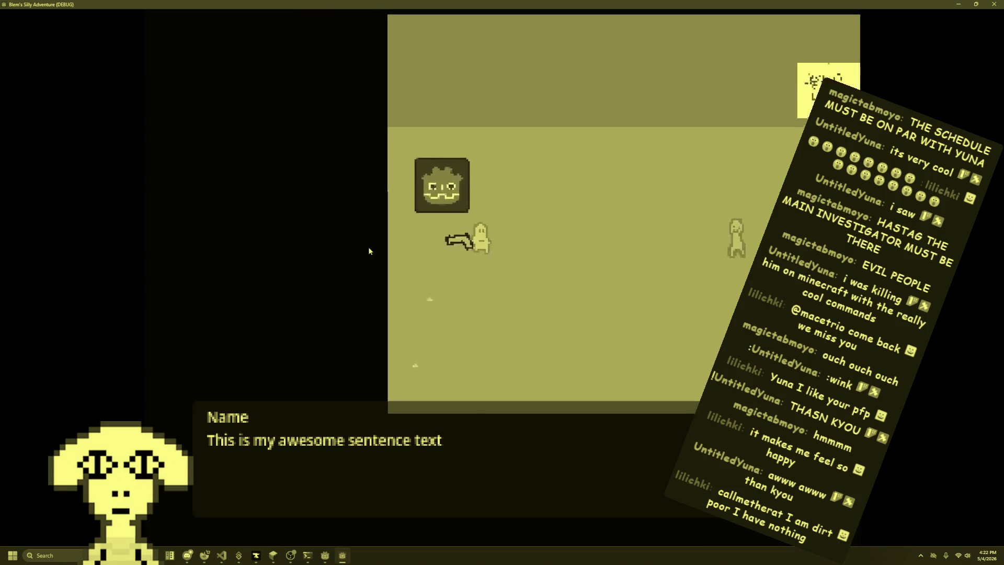
key(d)
key(w)
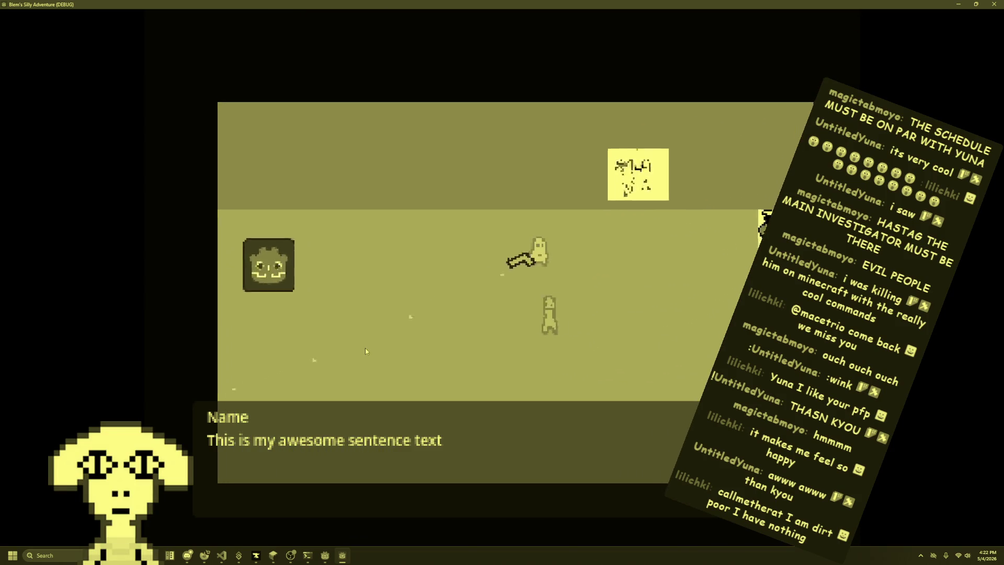
key(d)
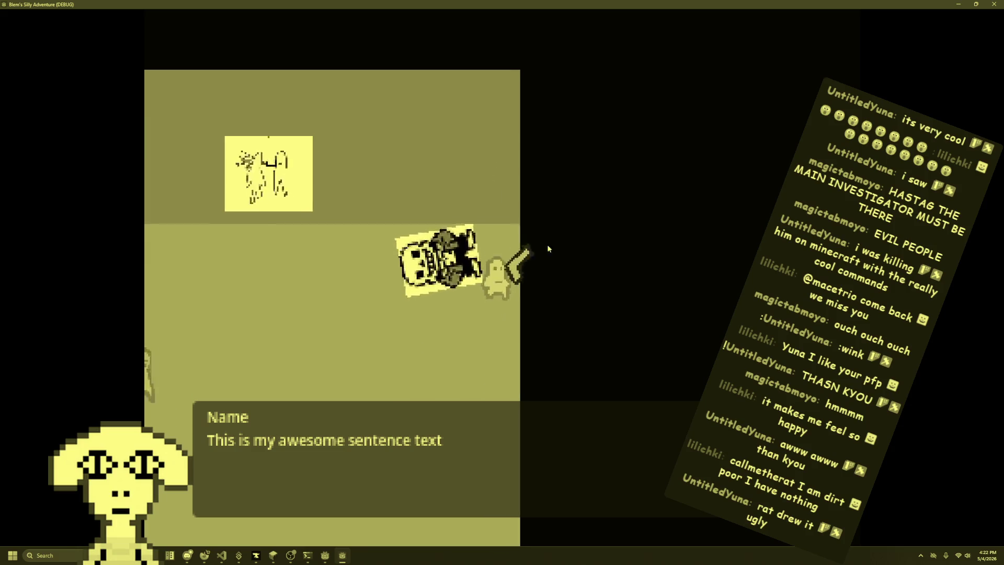
key(s)
key(a)
key(a)
key(w)
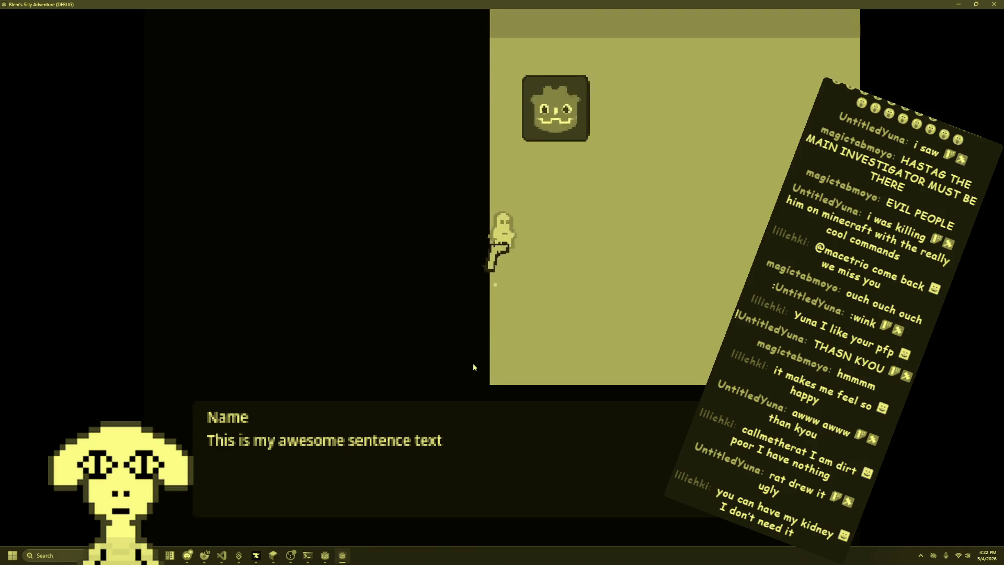
key(w)
key(d)
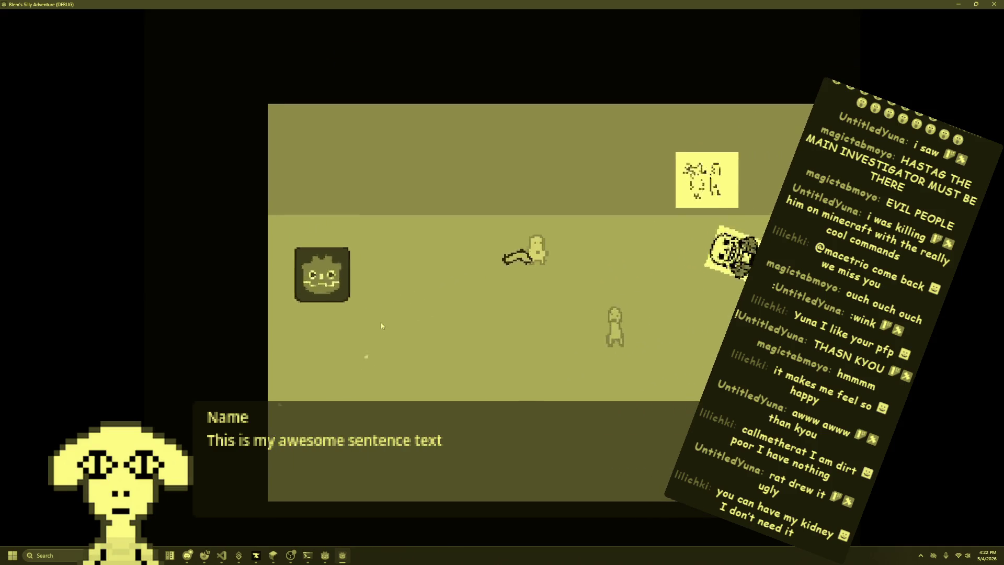
key(d)
key(s)
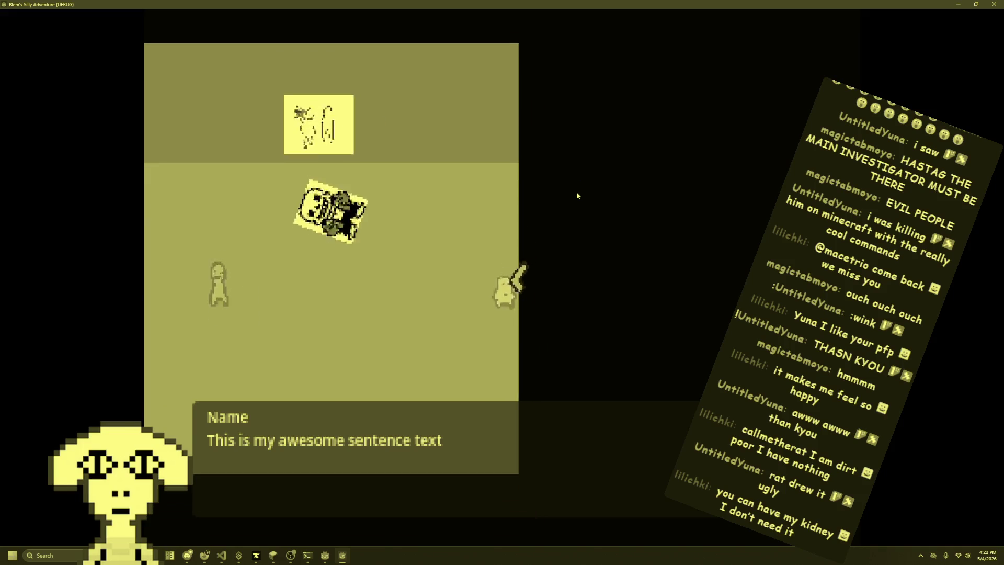
key(a)
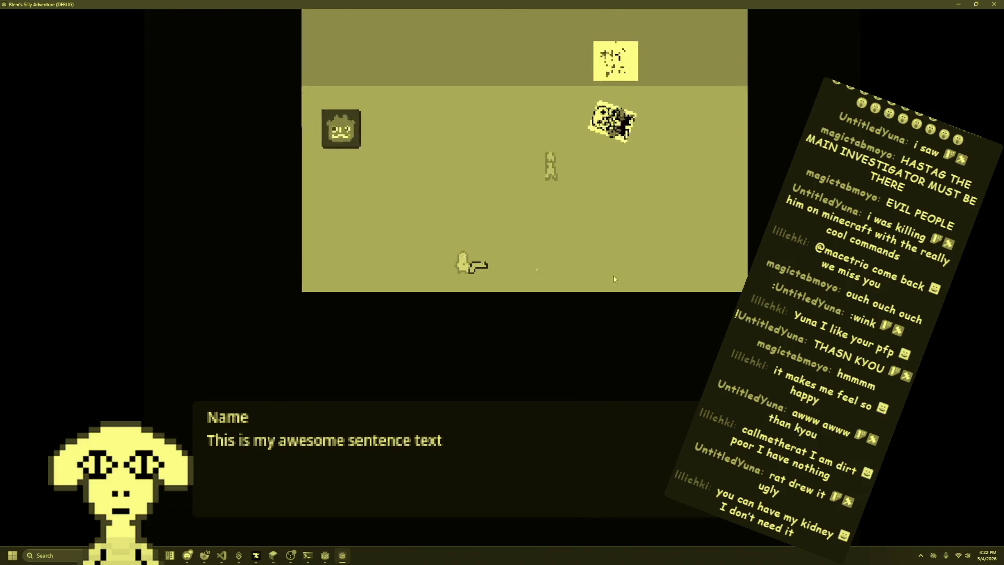
key(w)
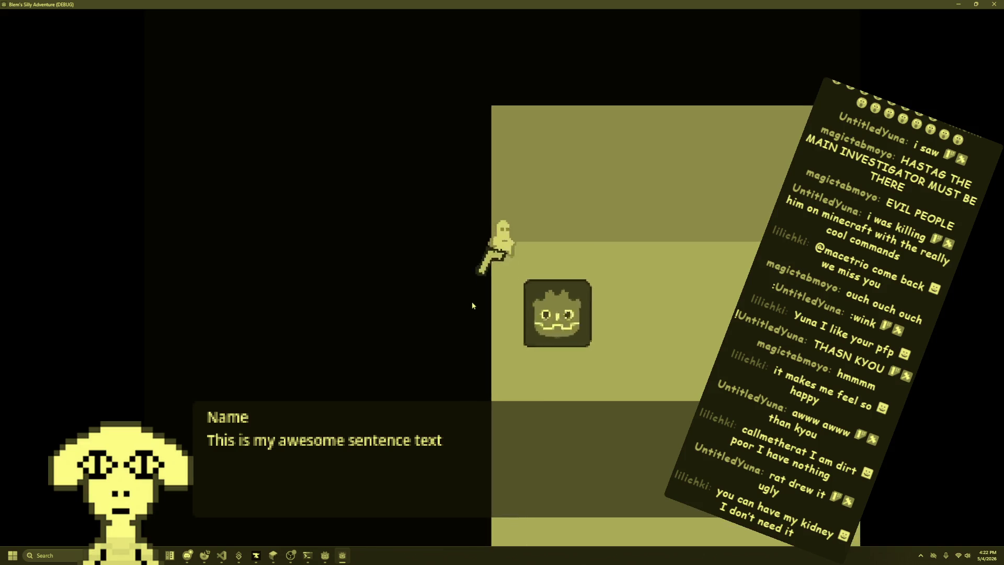
key(d)
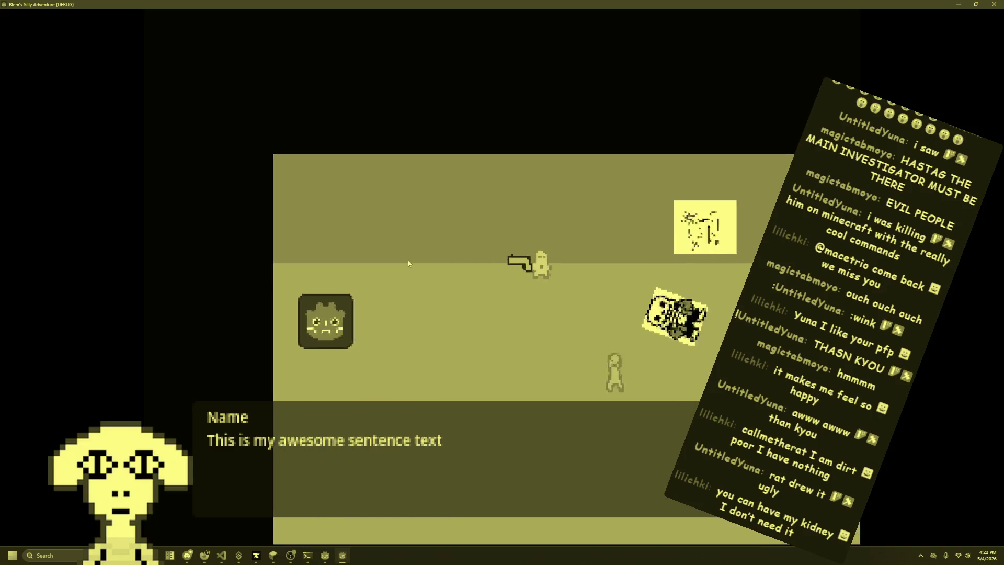
key(d)
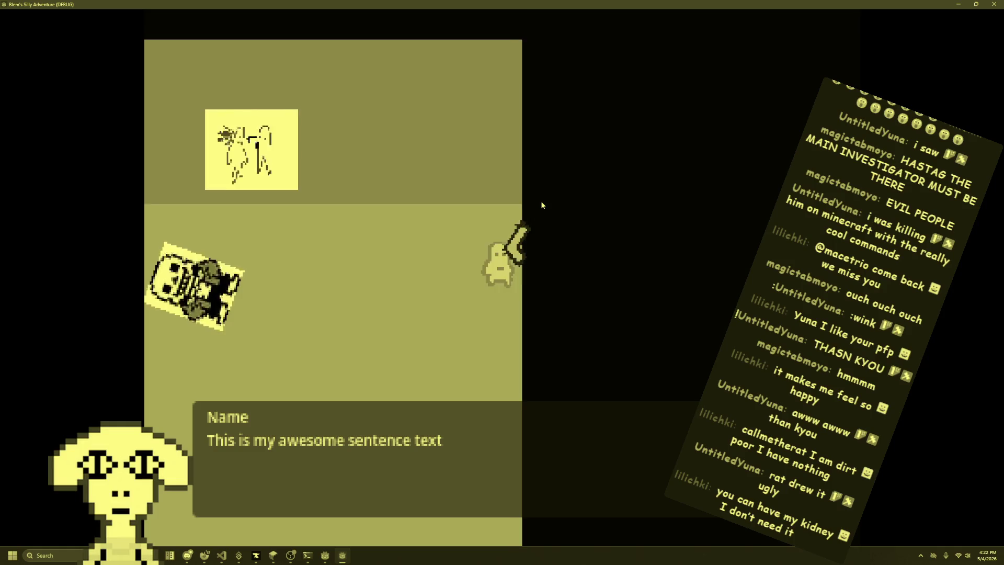
key(s)
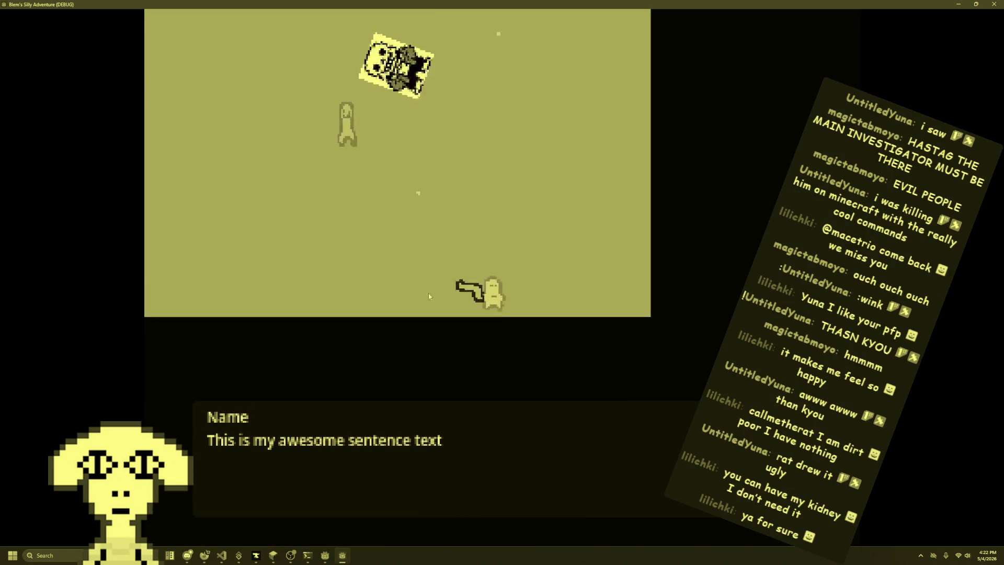
key(w)
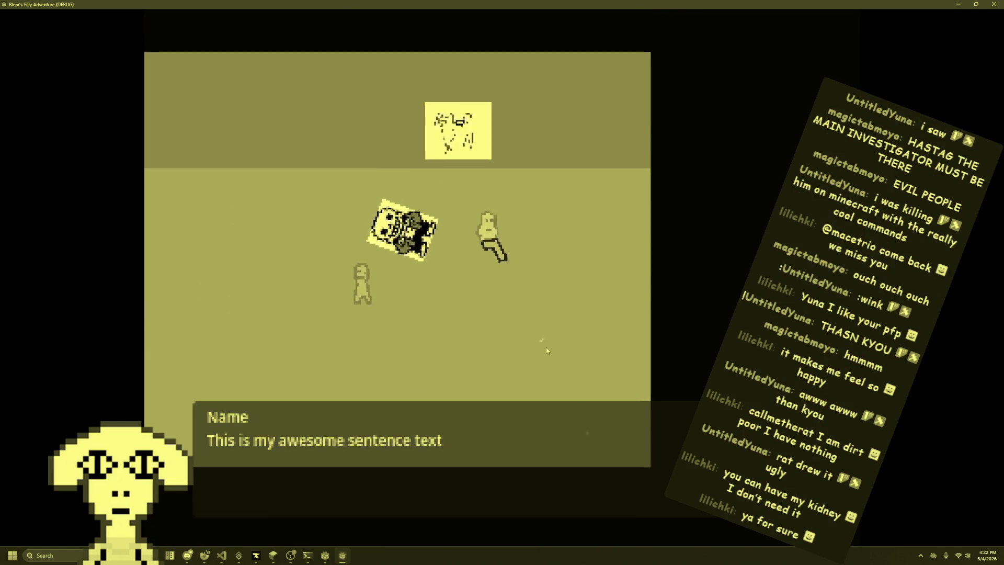
key(a)
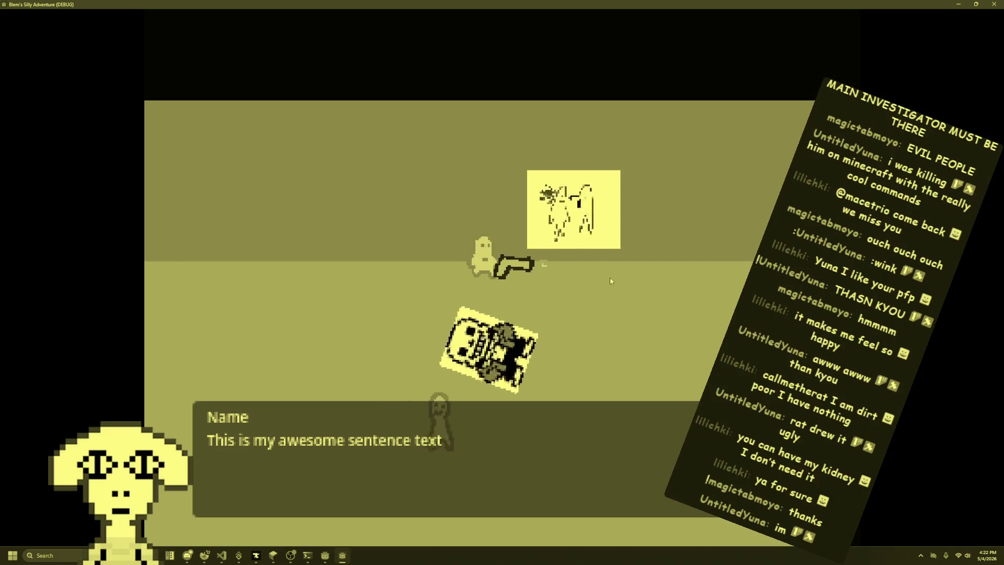
key(a)
key(s)
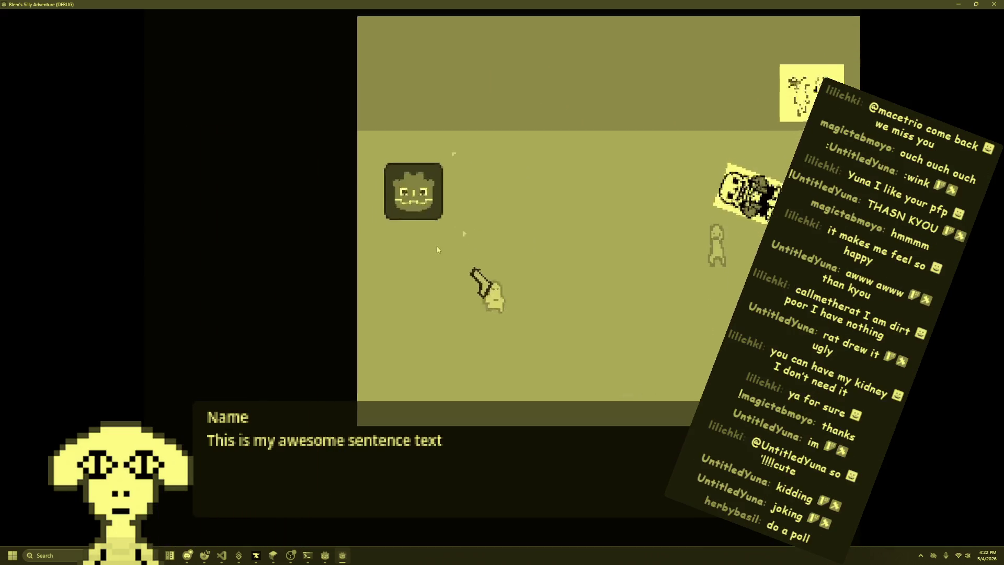
key(d)
key(w)
key(d)
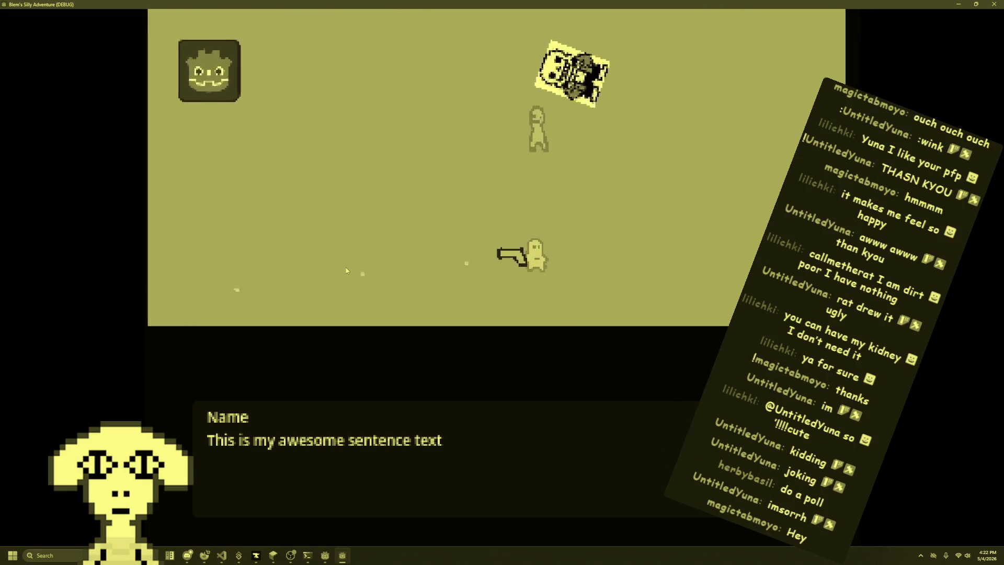
key(a)
key(w)
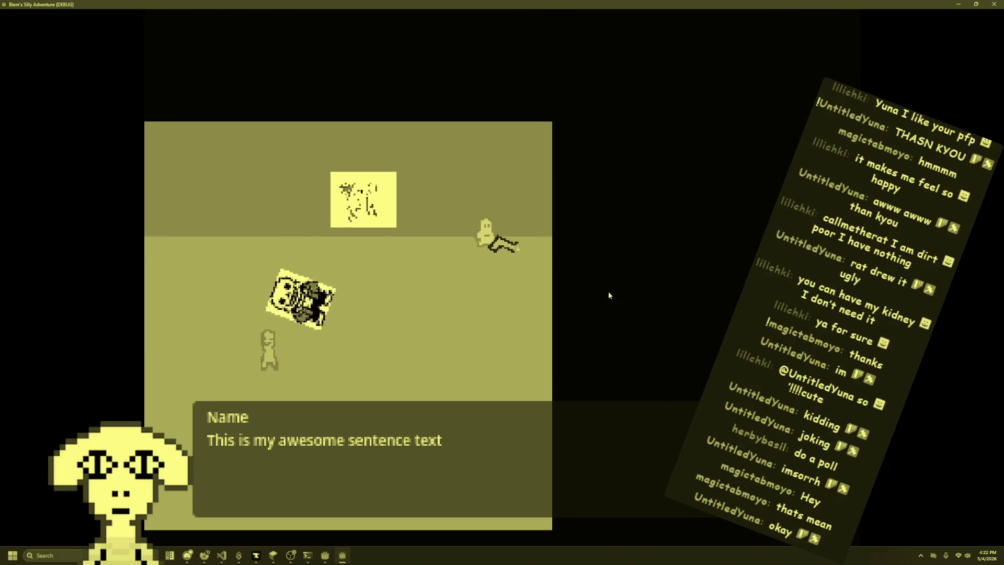
key(a)
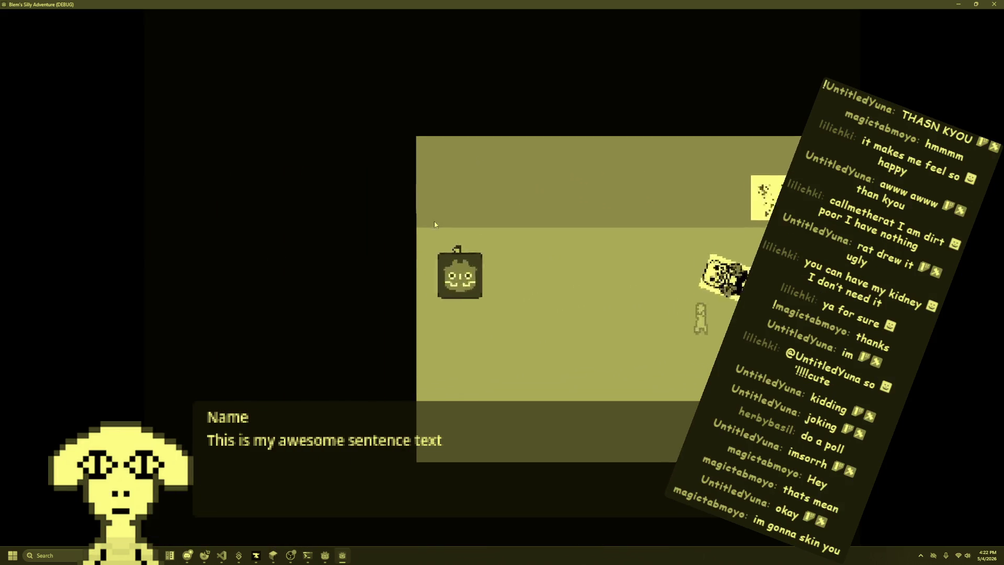
key(s)
key(s)
key(d)
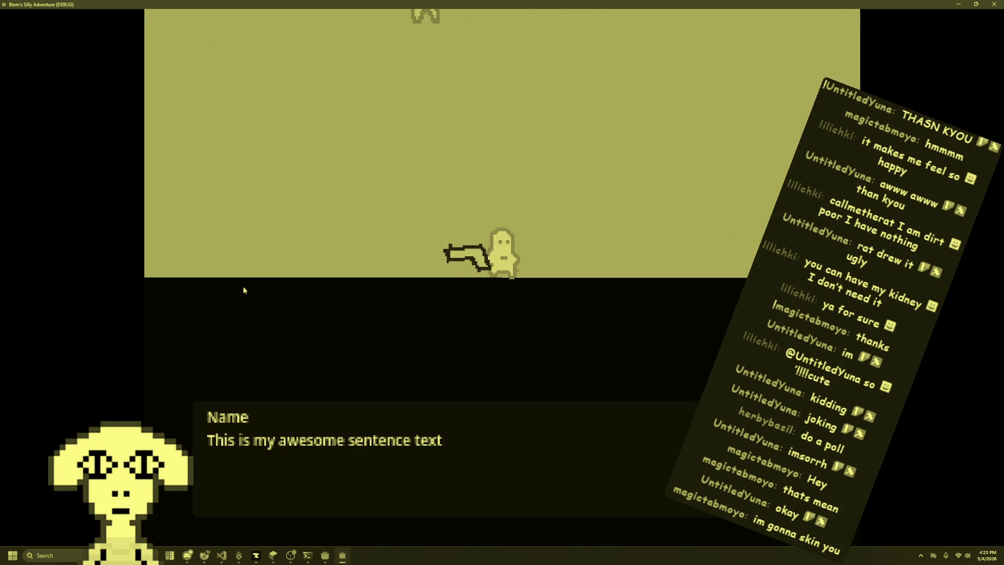
key(w)
key(d)
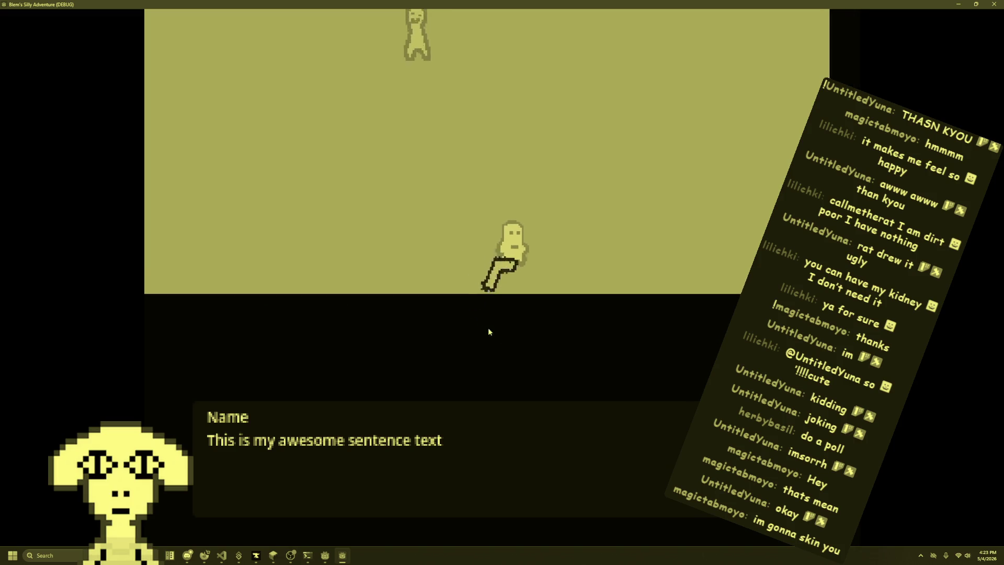
key(w)
key(a)
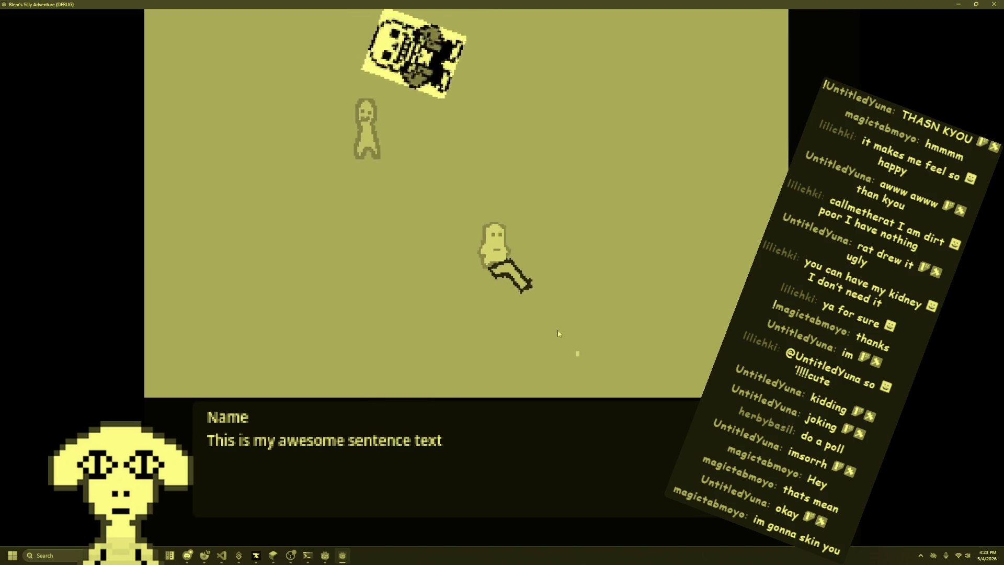
key(s)
key(d)
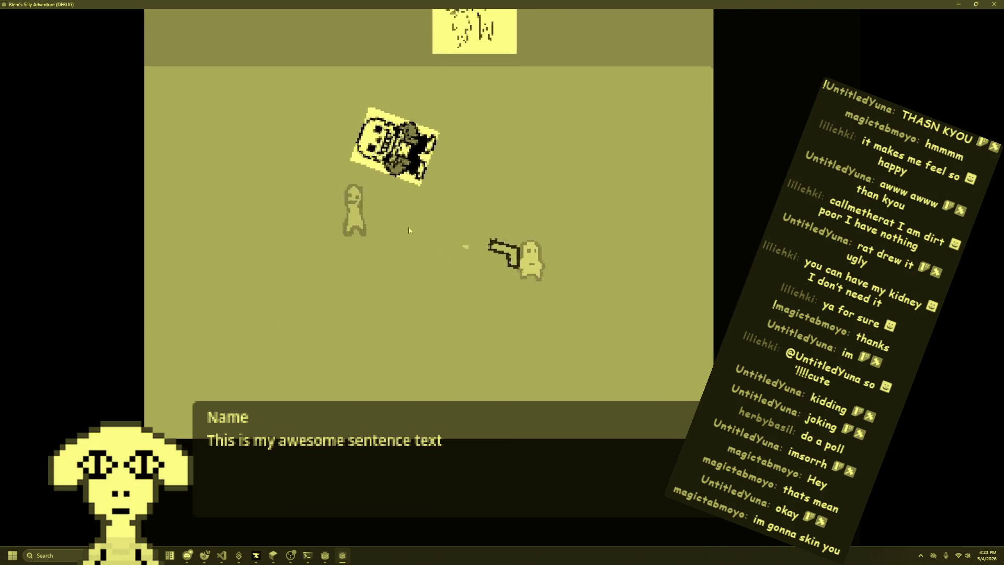
key(d)
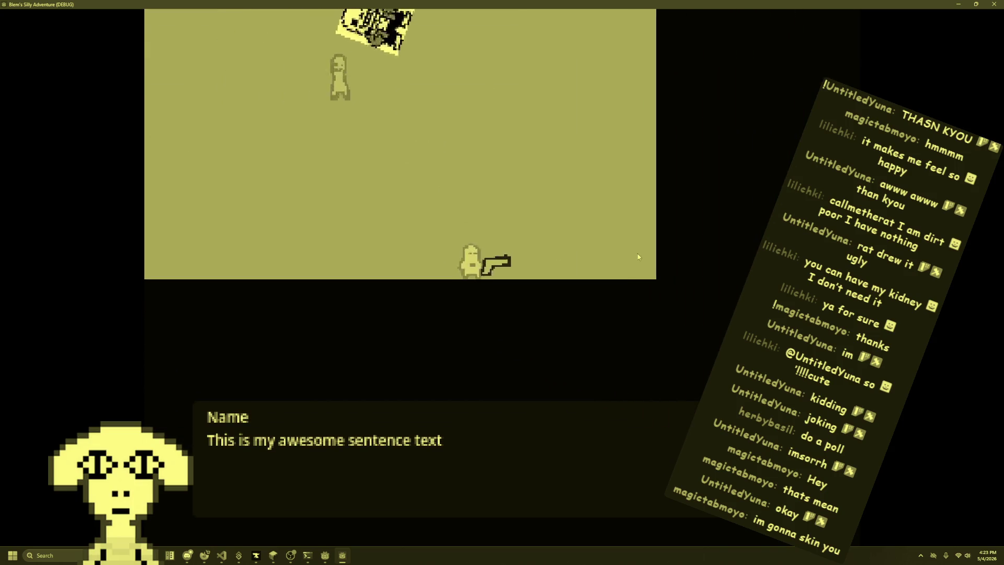
key(w)
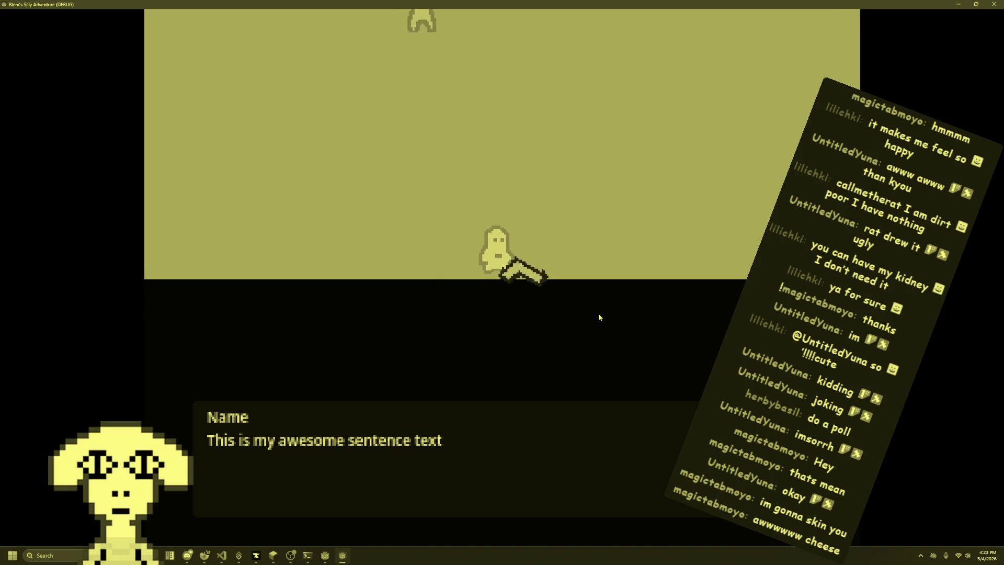
key(w)
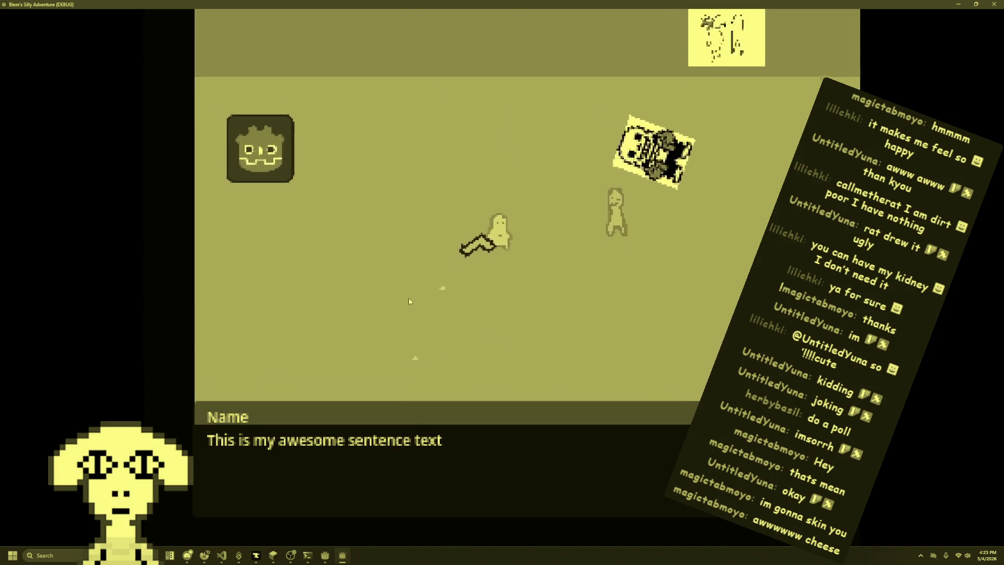
key(d)
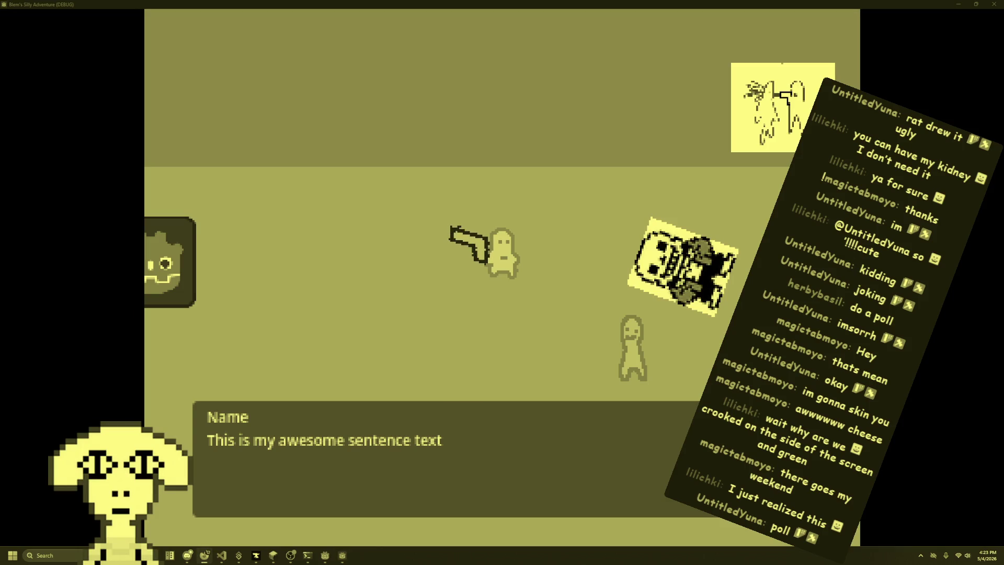
key(s)
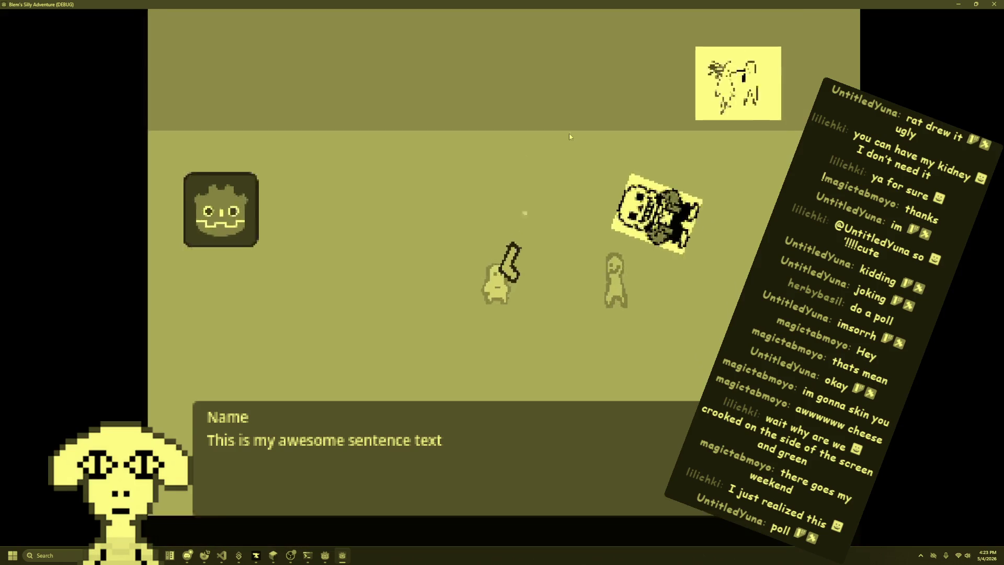
key(w)
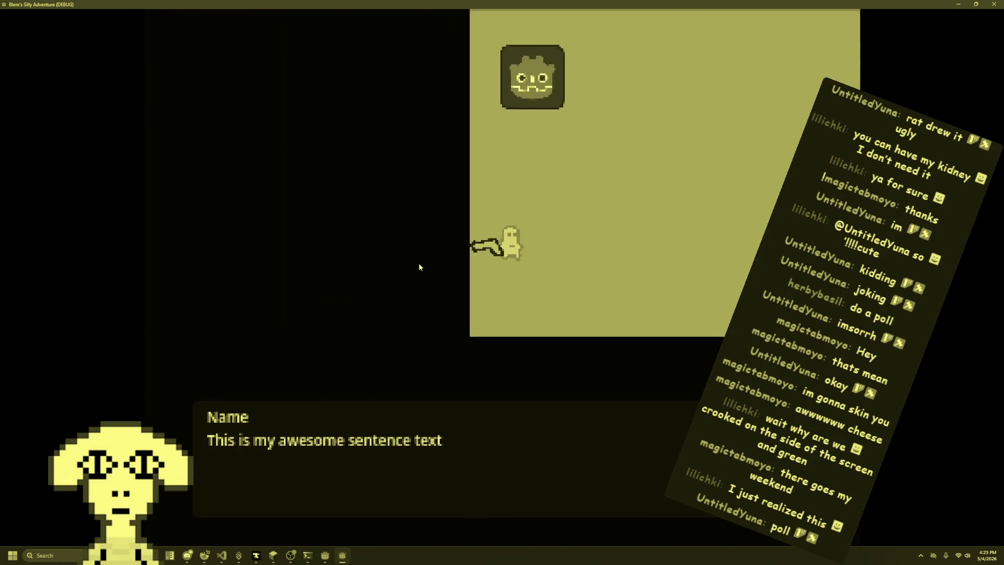
key(d)
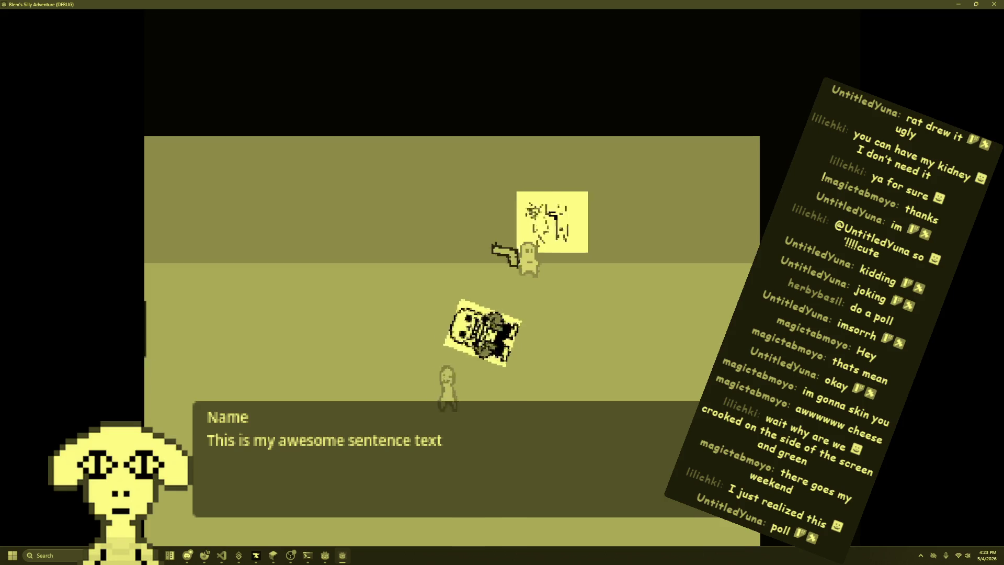
key(s)
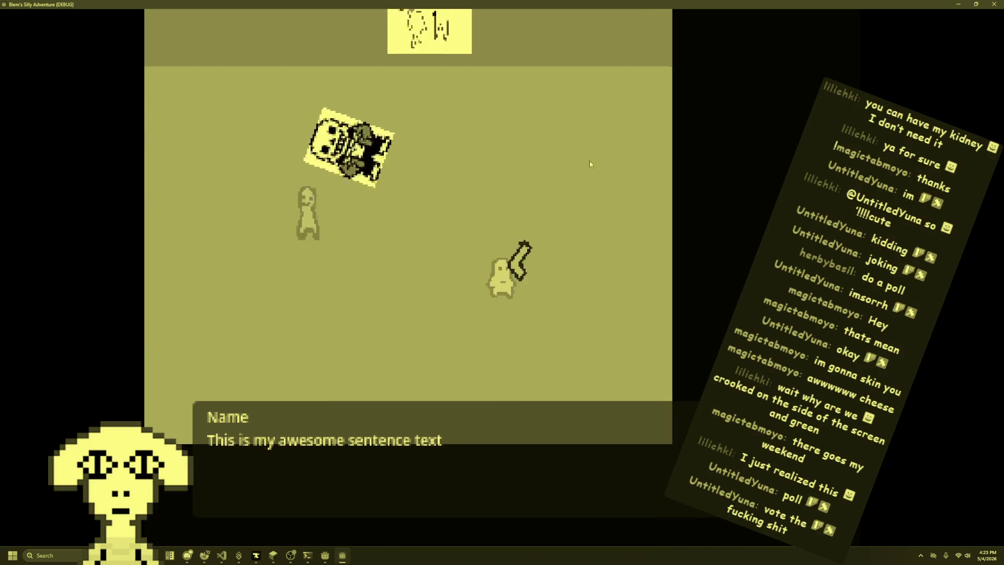
click(566, 184)
key(a)
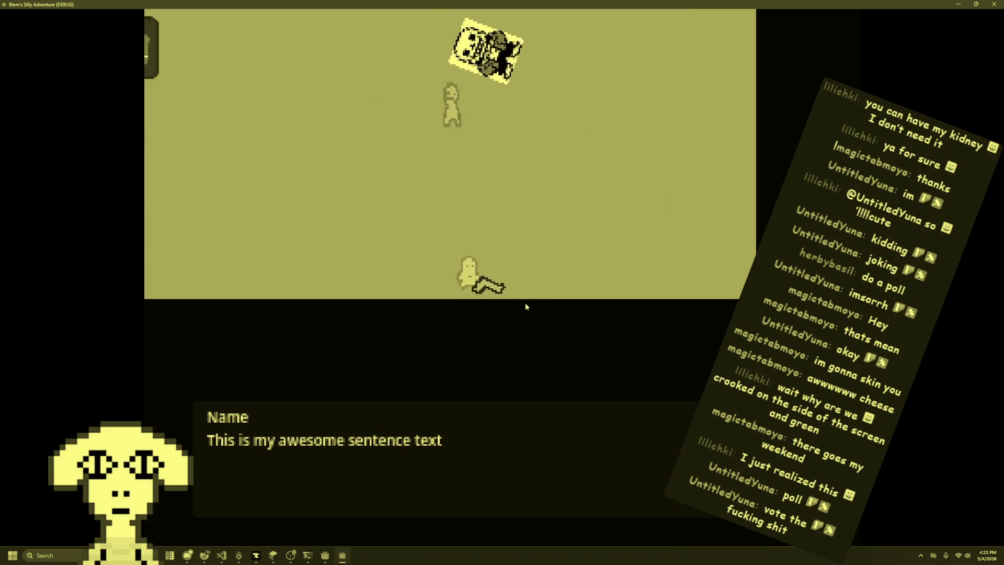
key(d)
key(w)
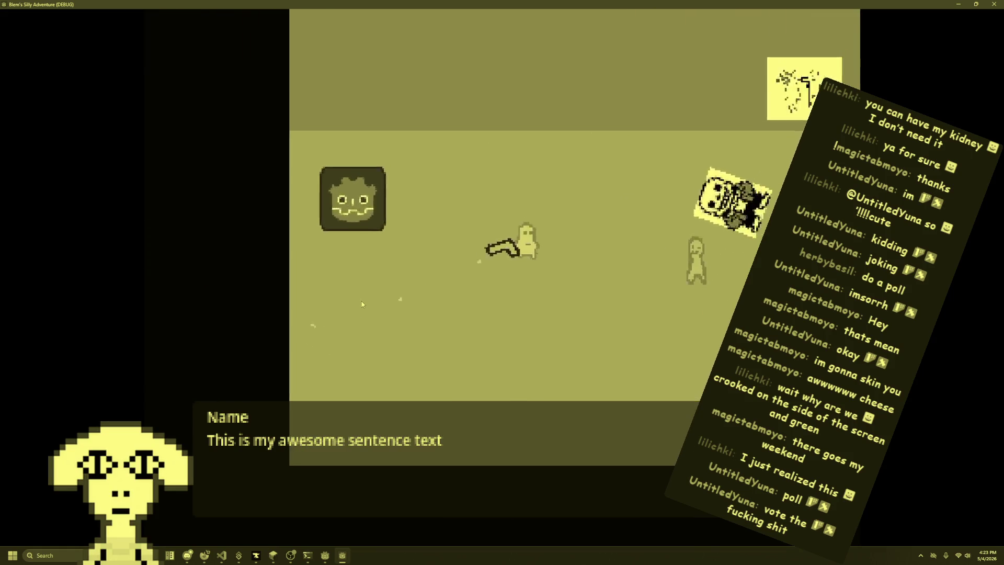
key(s)
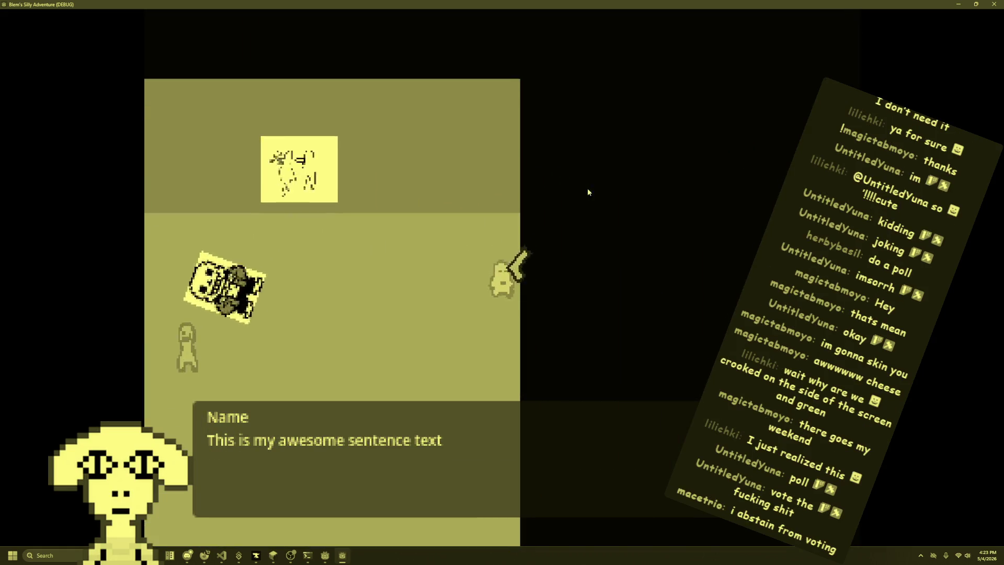
key(a)
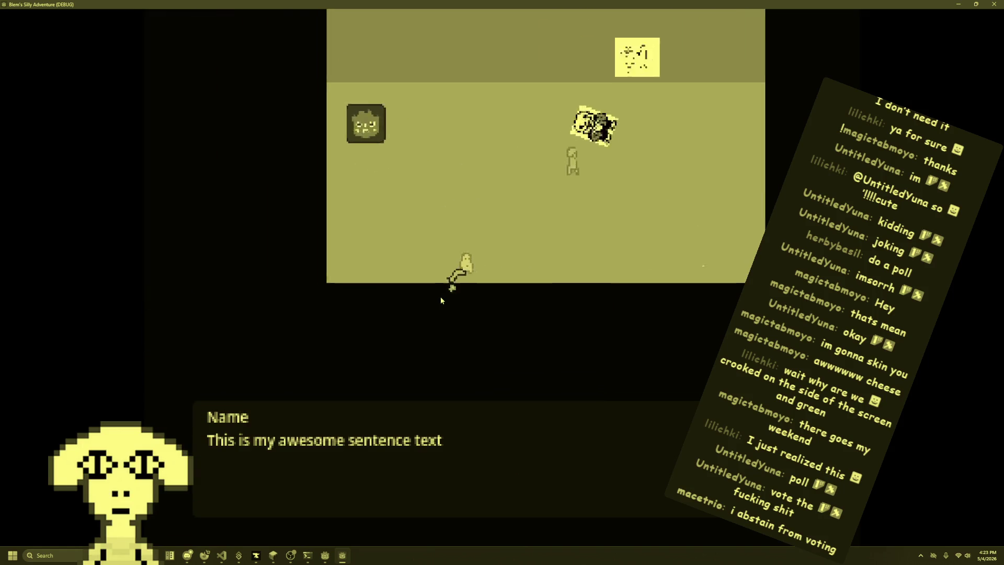
key(w)
key(w)
key(d)
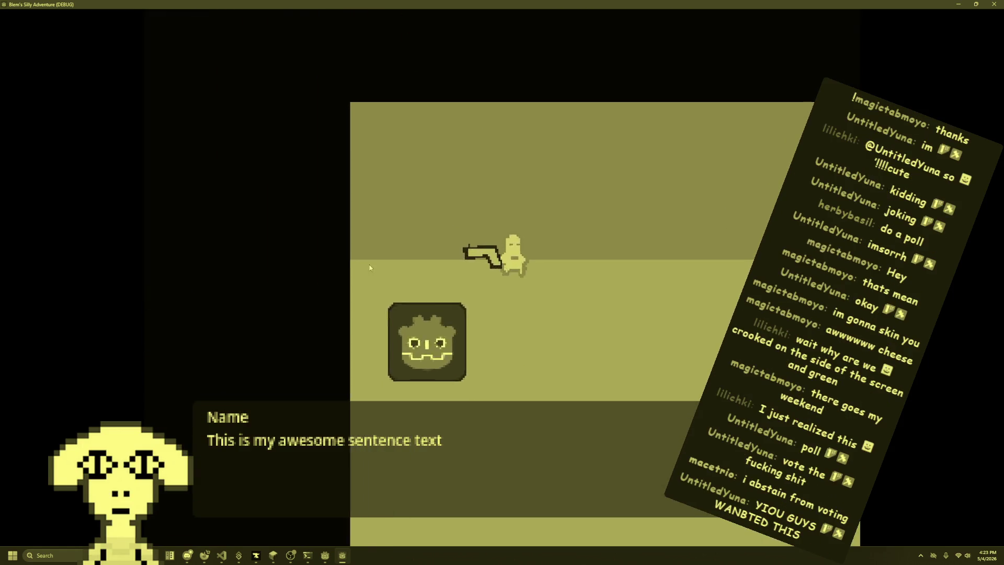
key(d)
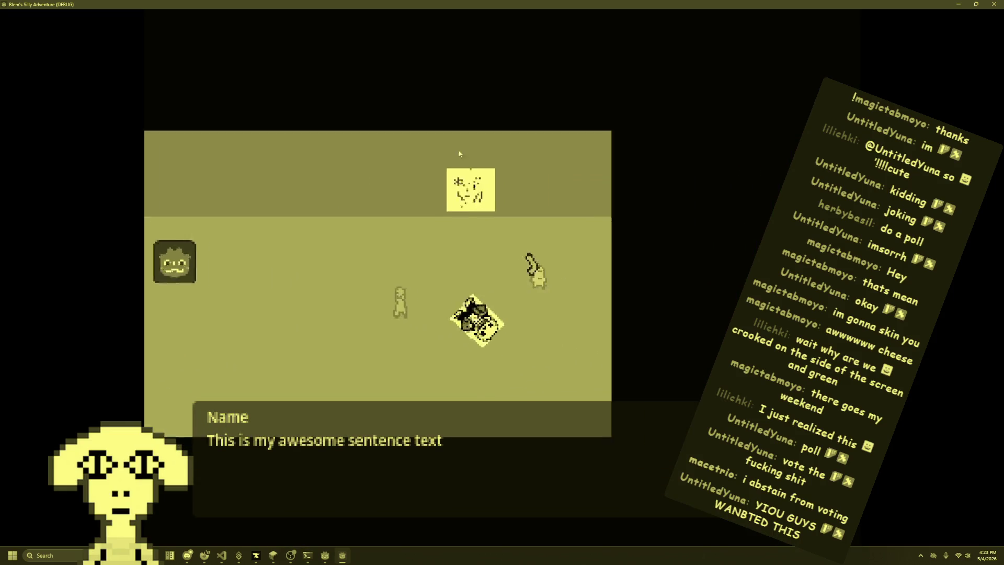
key(s)
key(w)
key(a)
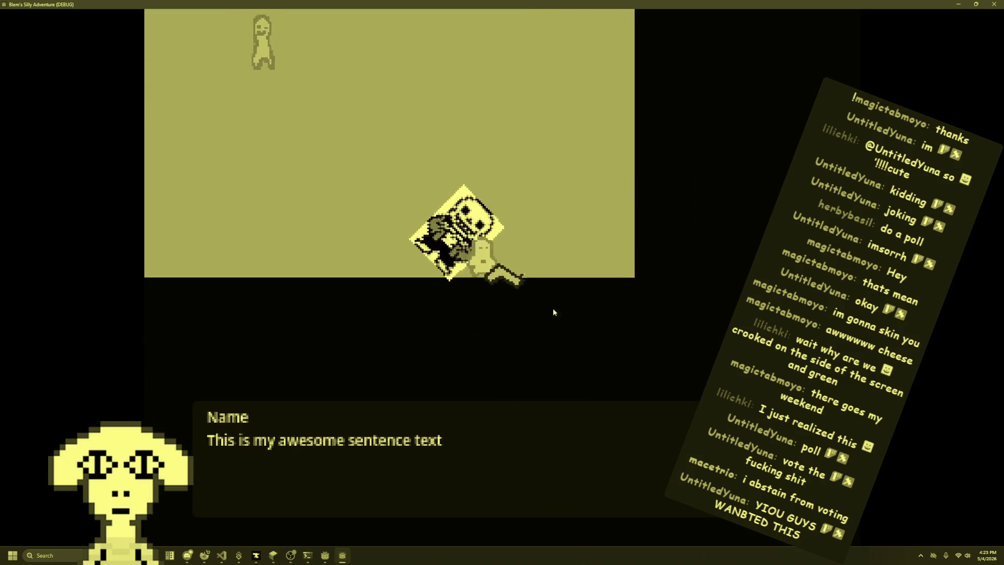
key(w)
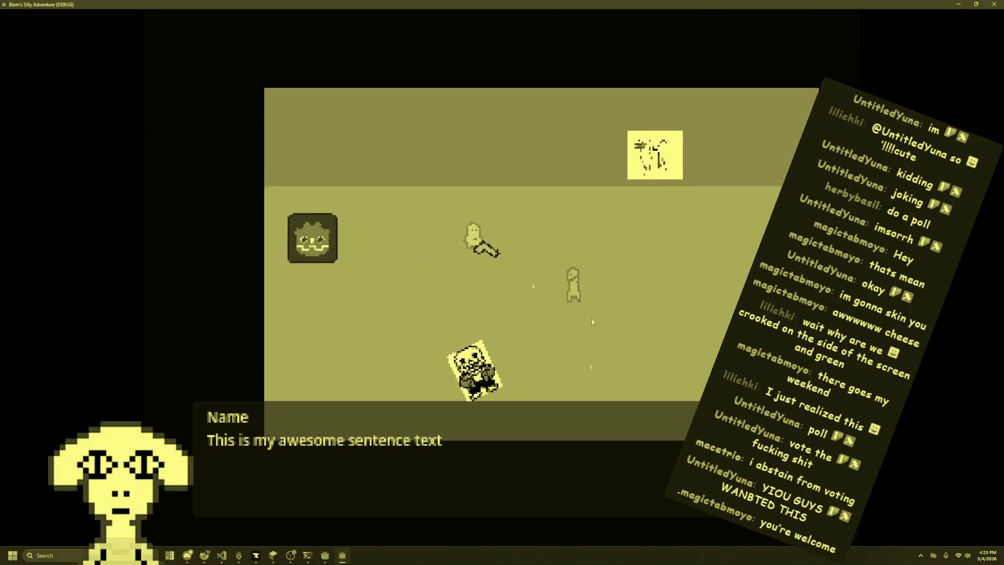
key(a)
key(s)
key(d)
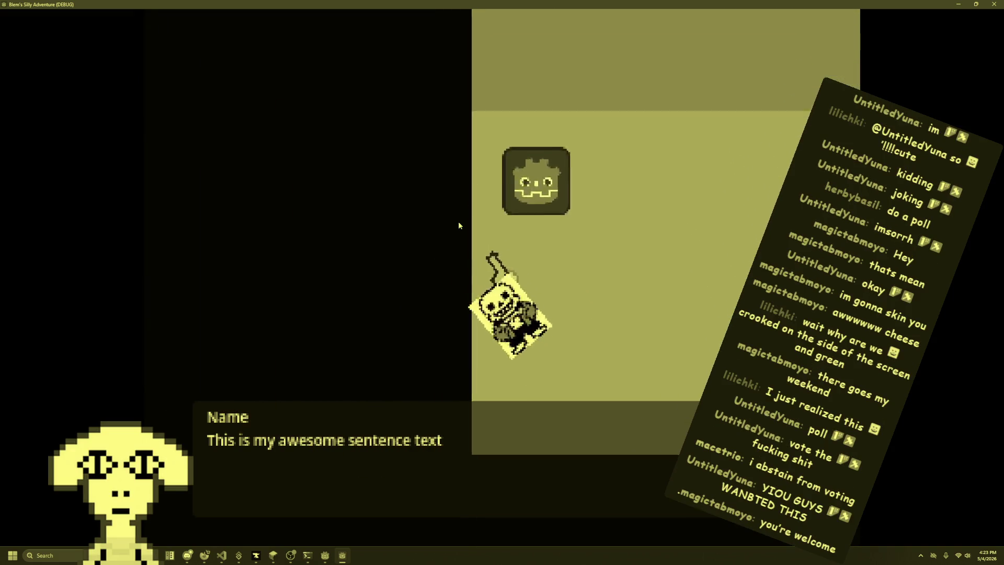
key(d)
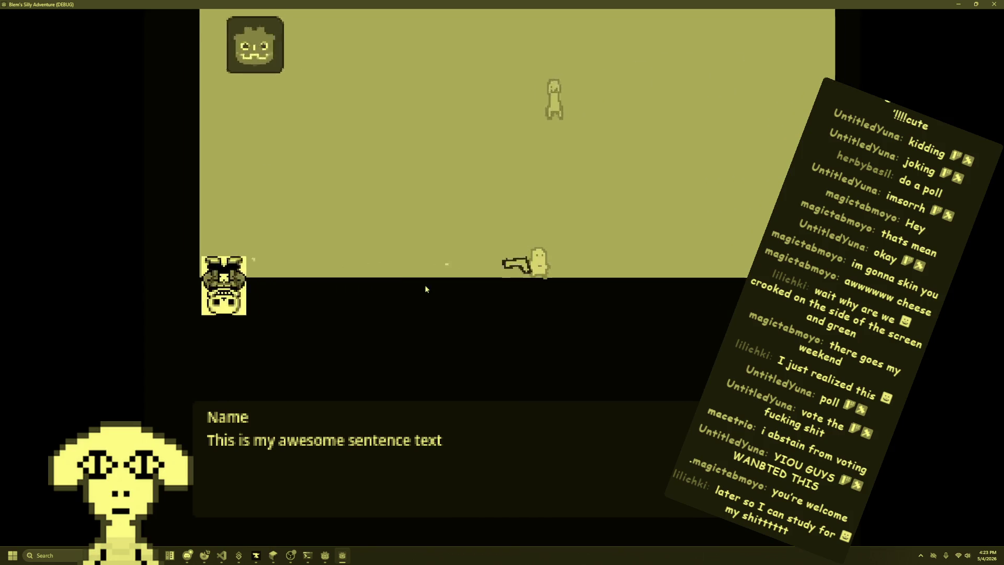
key(w)
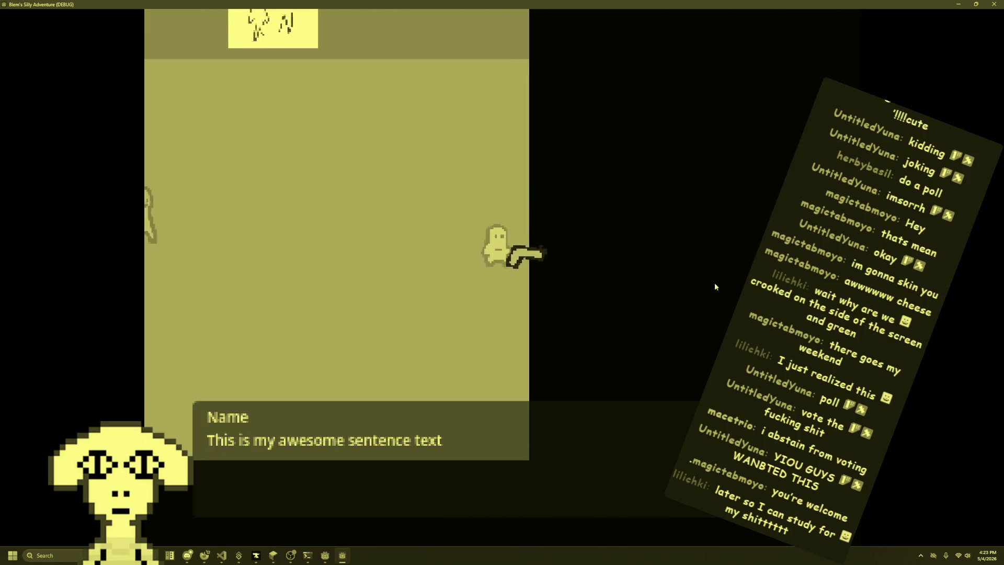
key(a)
key(a)
key(w)
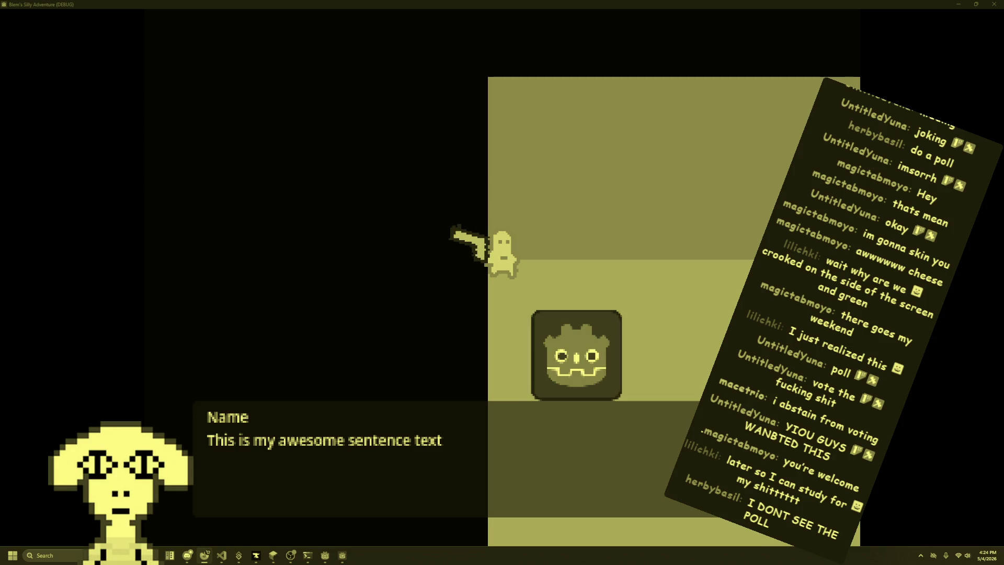
key(d)
key(s)
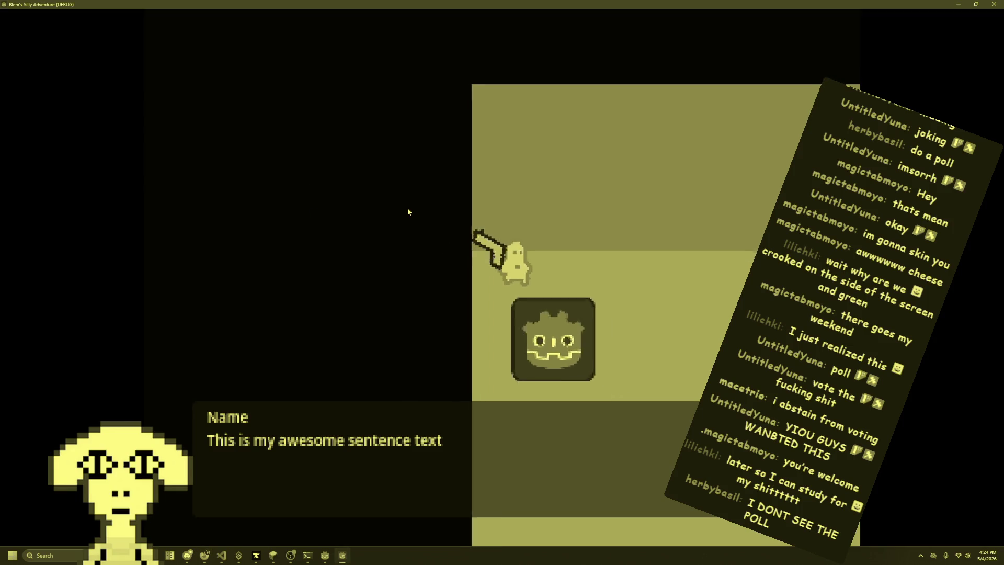
click(387, 238)
key(d)
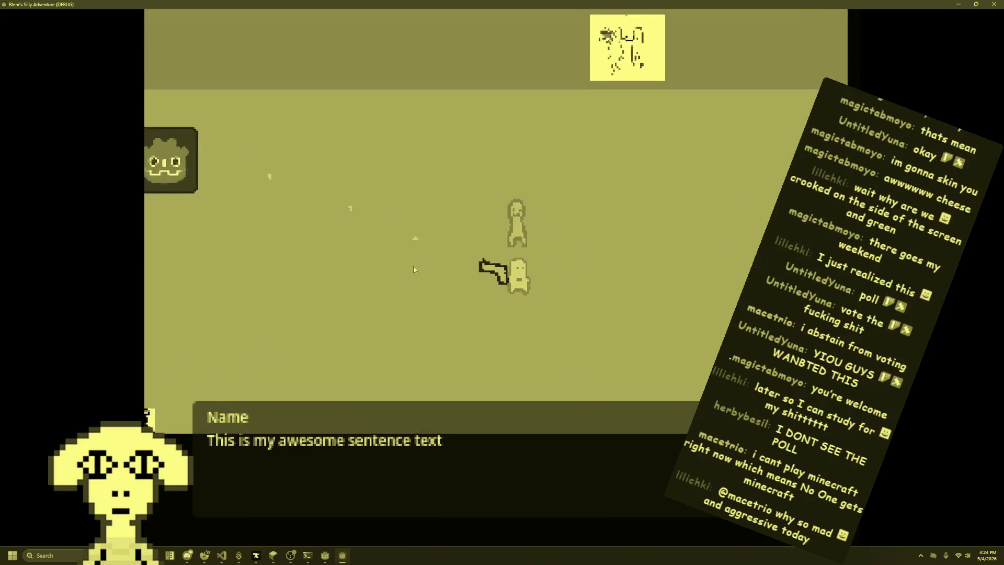
key(w)
key(a)
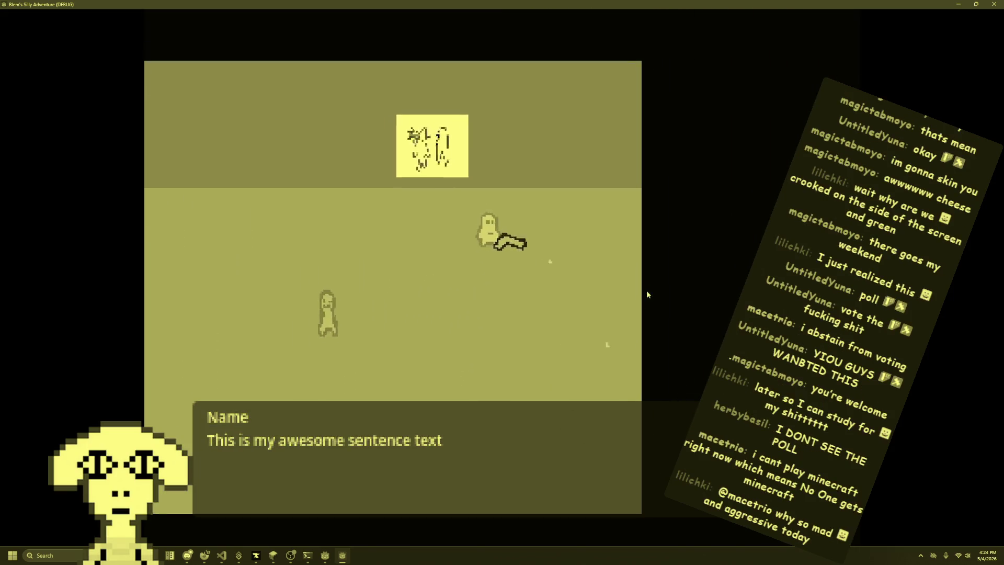
key(s)
key(s)
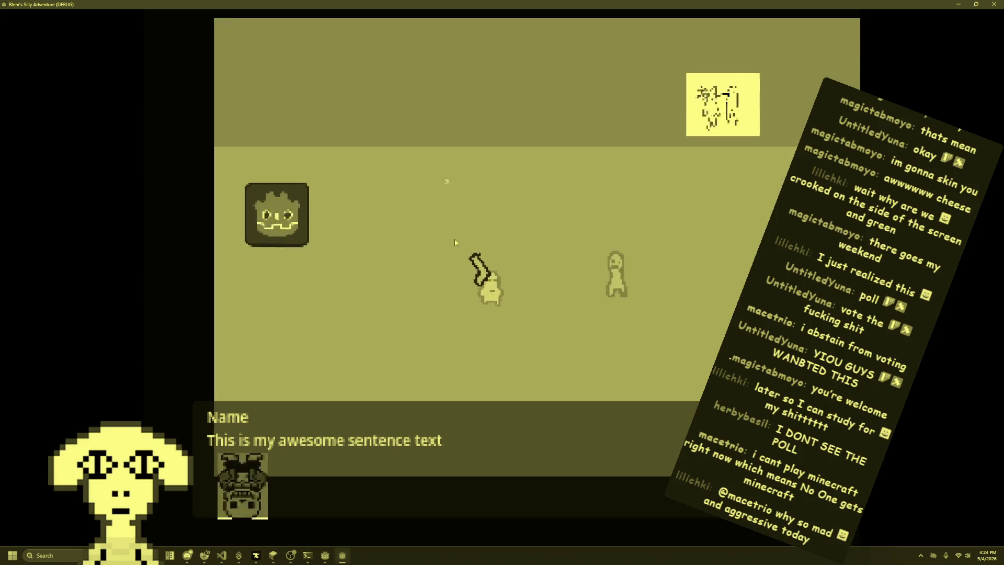
key(d)
key(d)
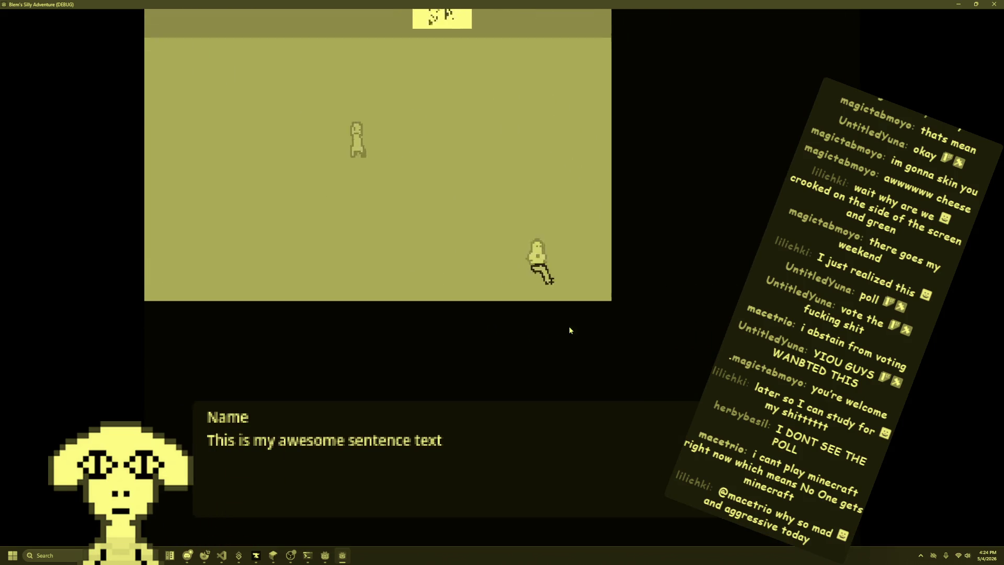
key(w)
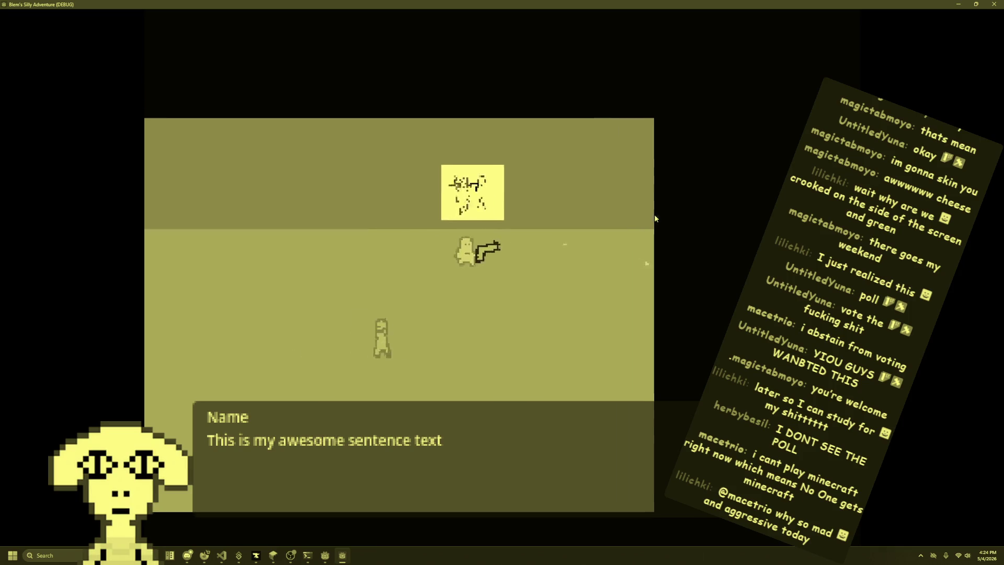
key(a)
key(d)
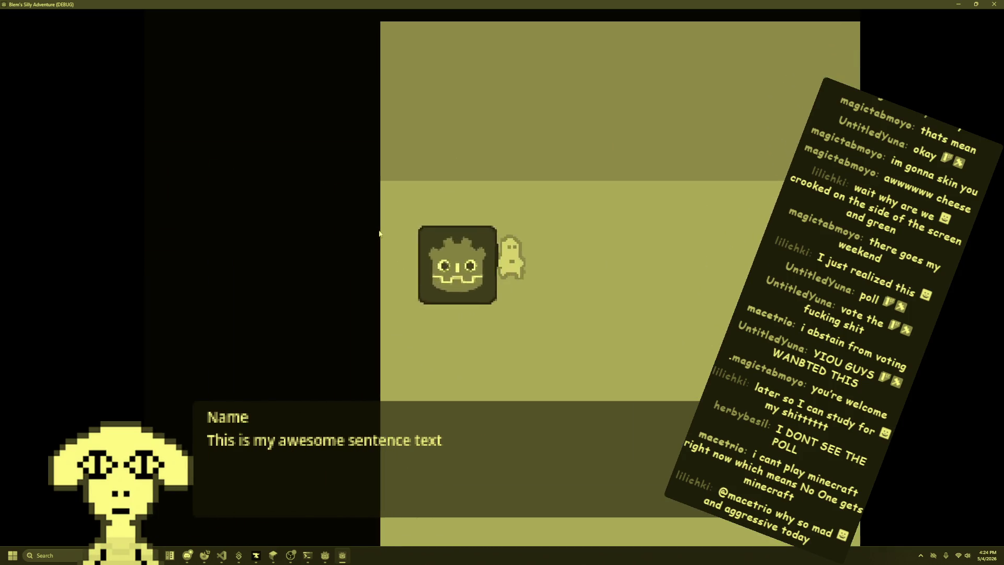
key(s)
key(d)
key(s)
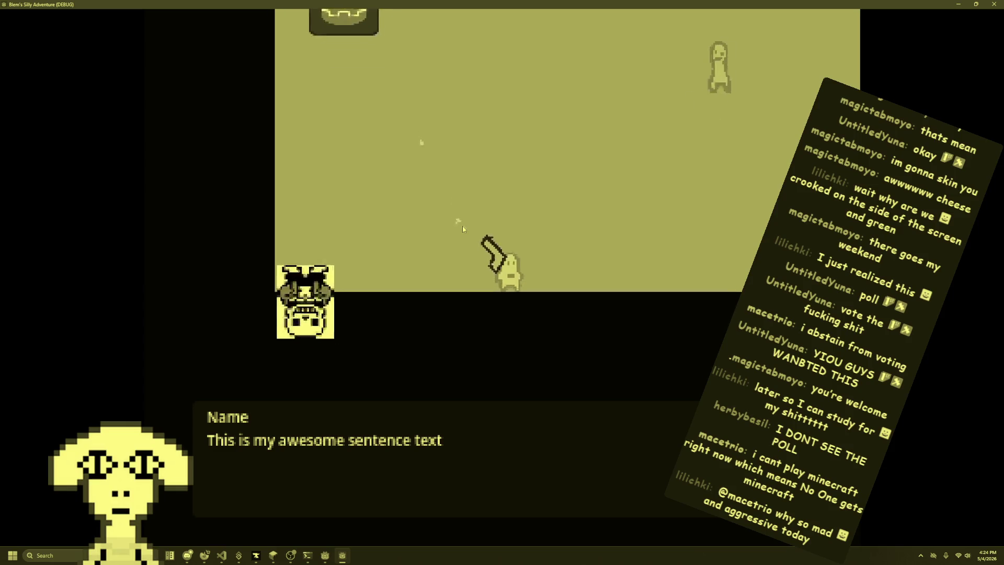
key(w)
key(d)
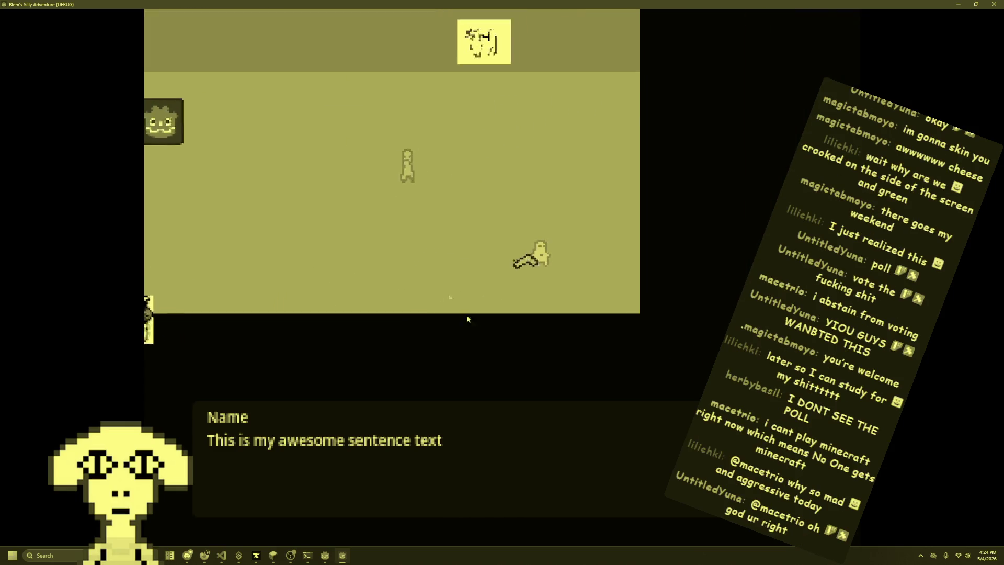
key(a)
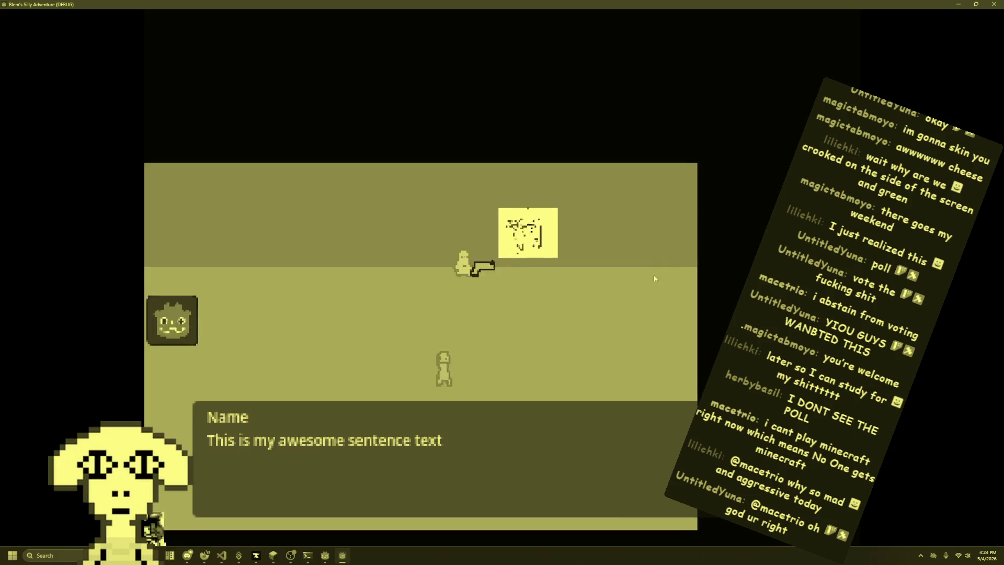
key(s)
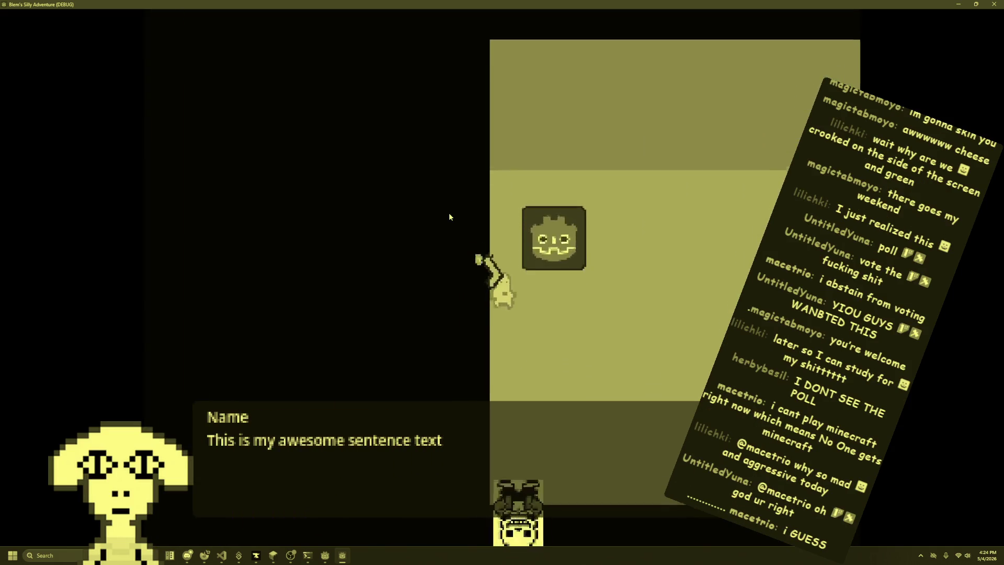
key(d)
key(w)
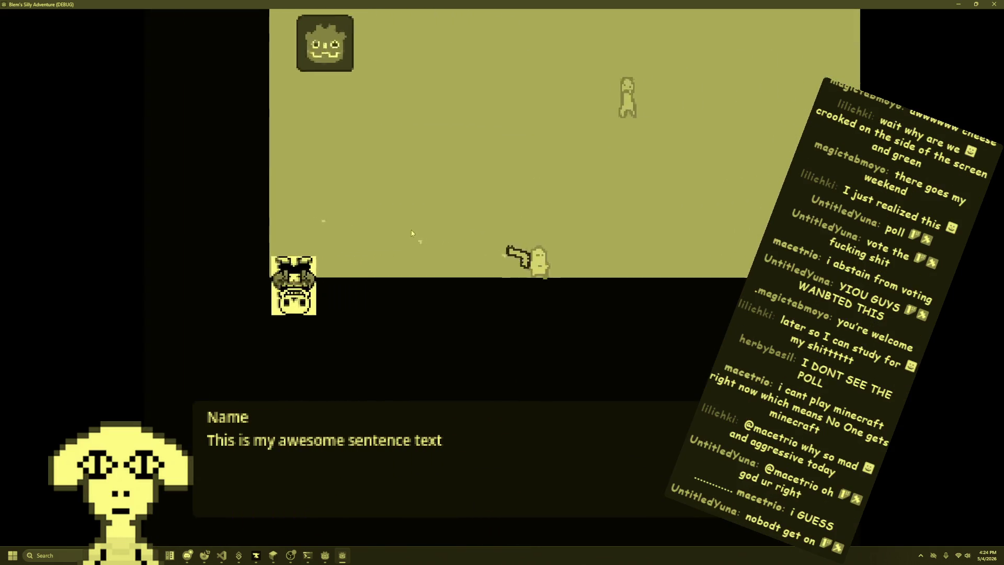
key(w)
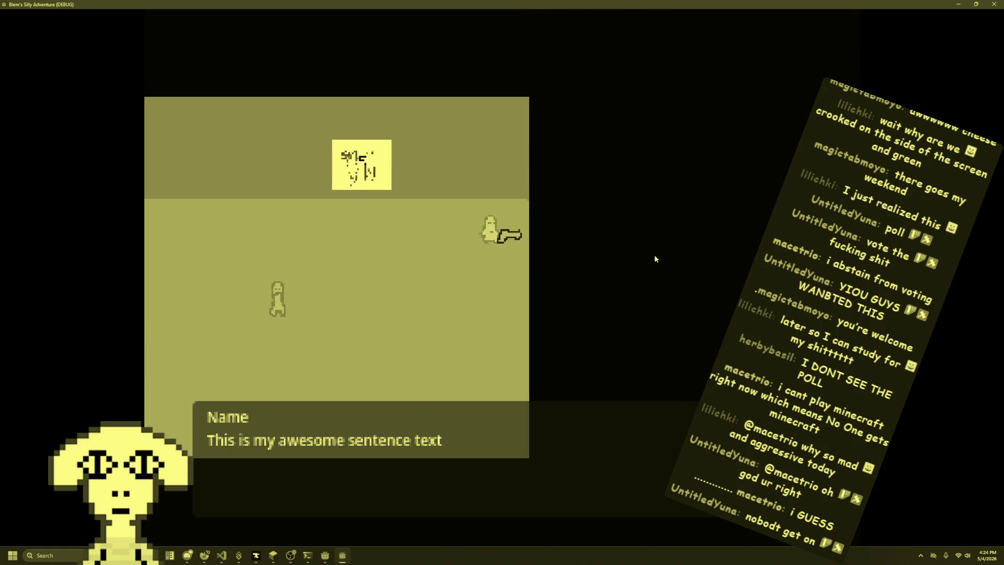
key(a)
key(s)
key(a)
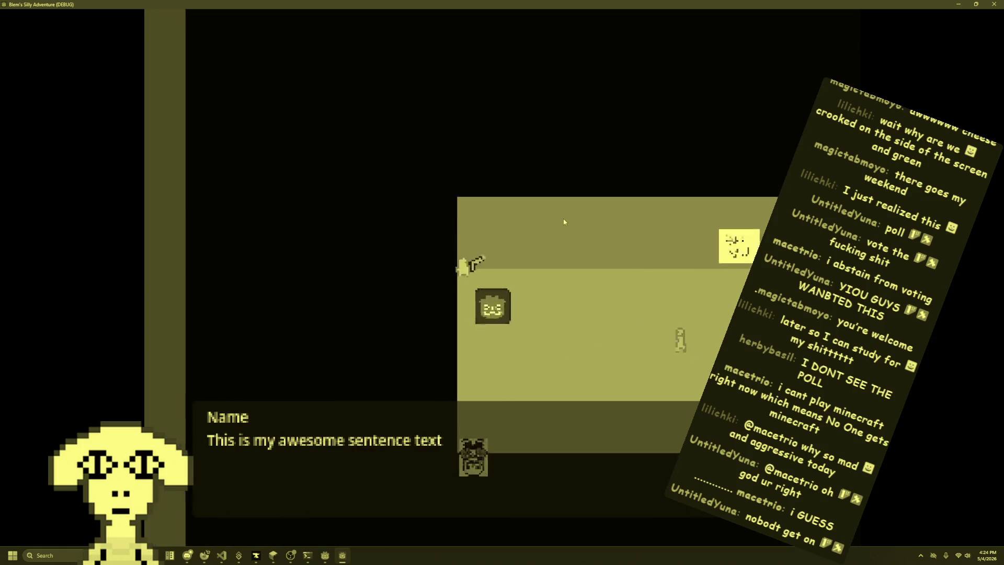
key(s)
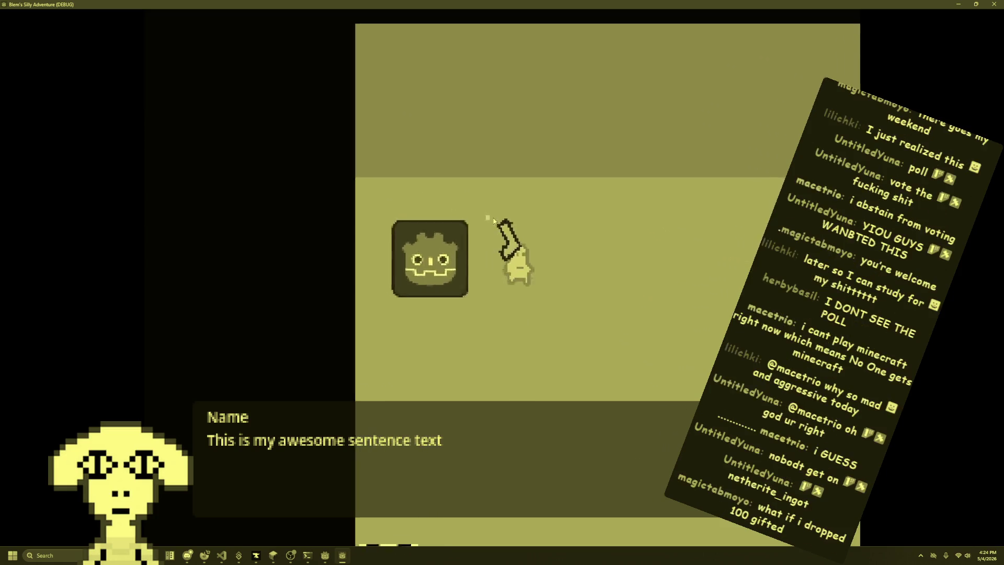
key(w)
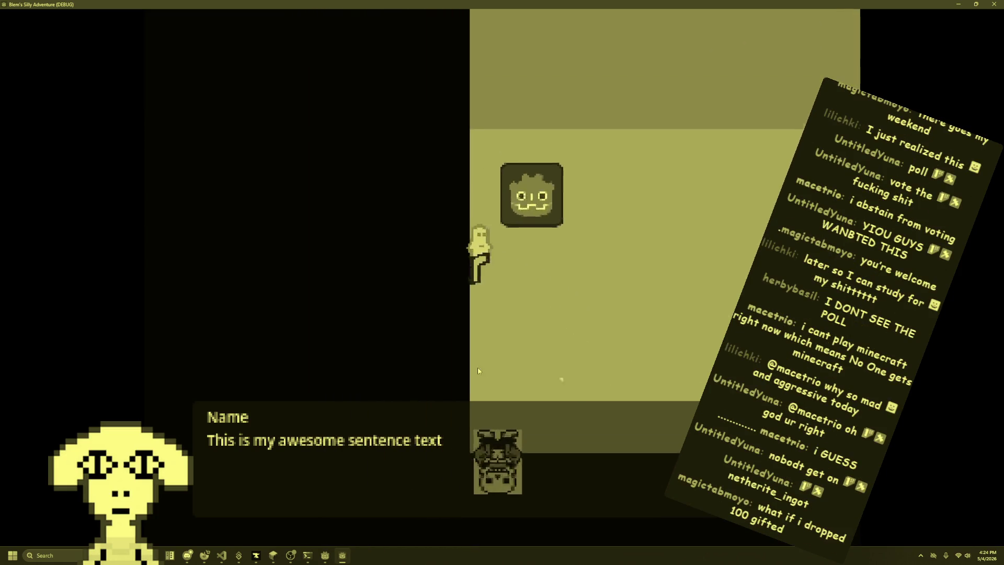
key(d)
key(d)
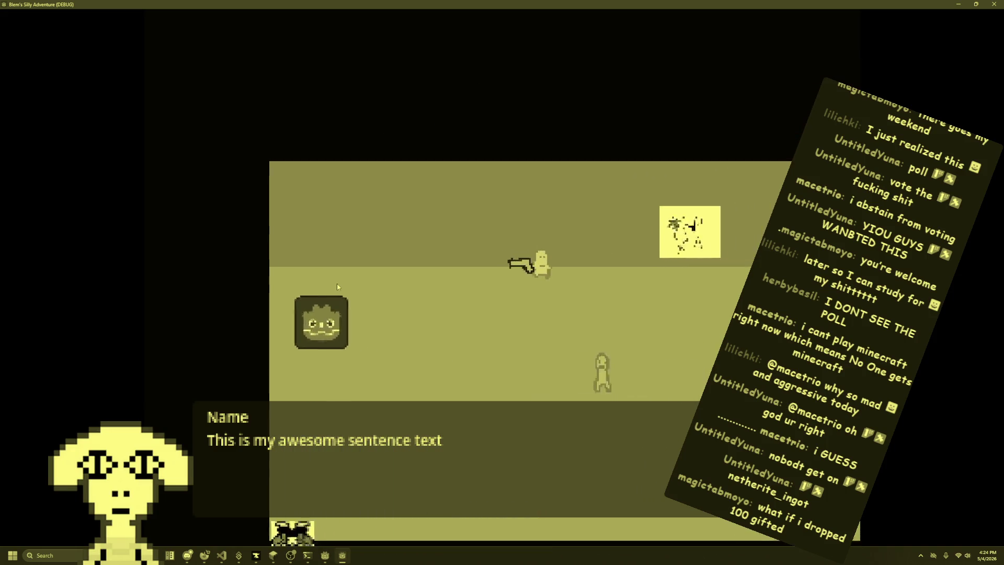
key(s)
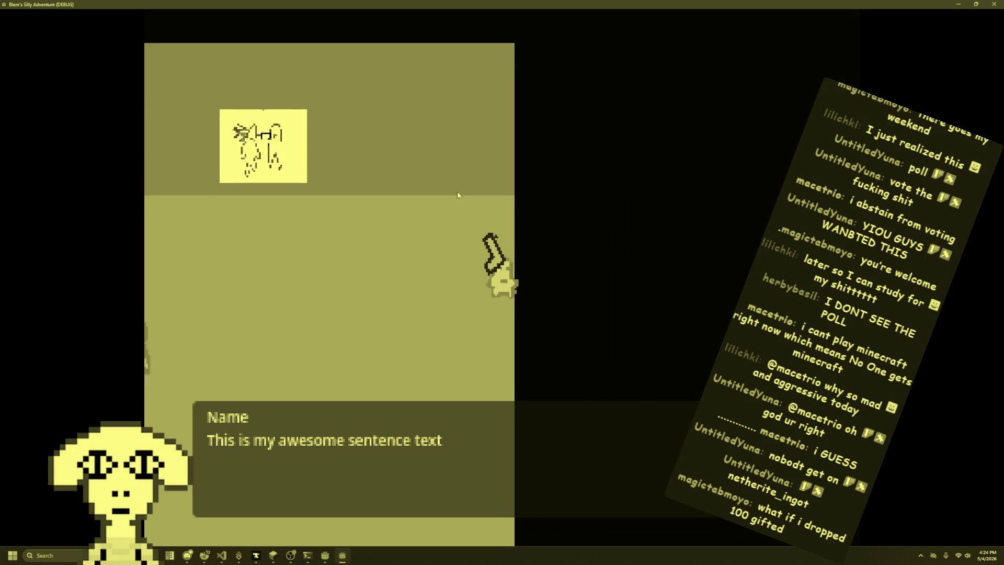
key(a)
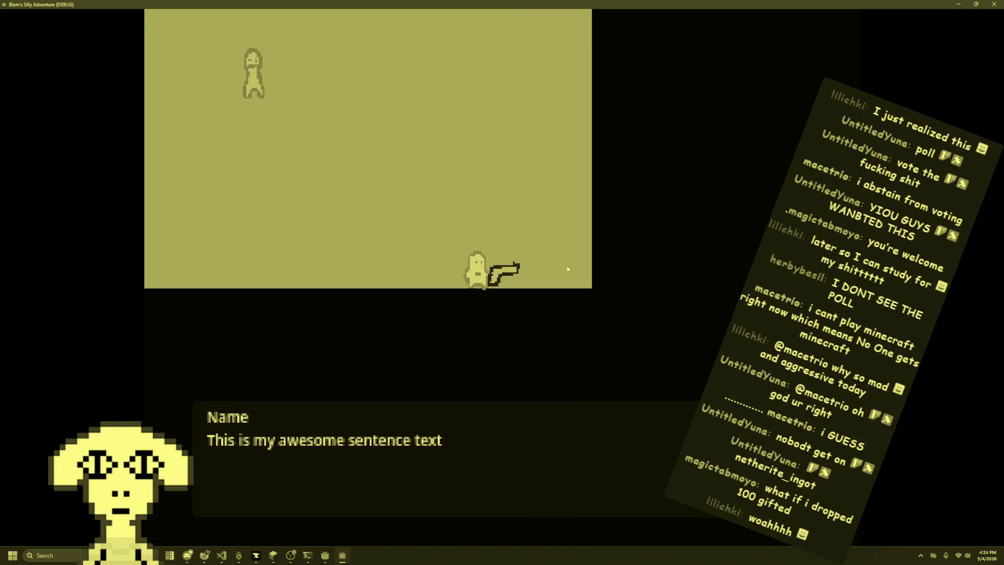
key(w)
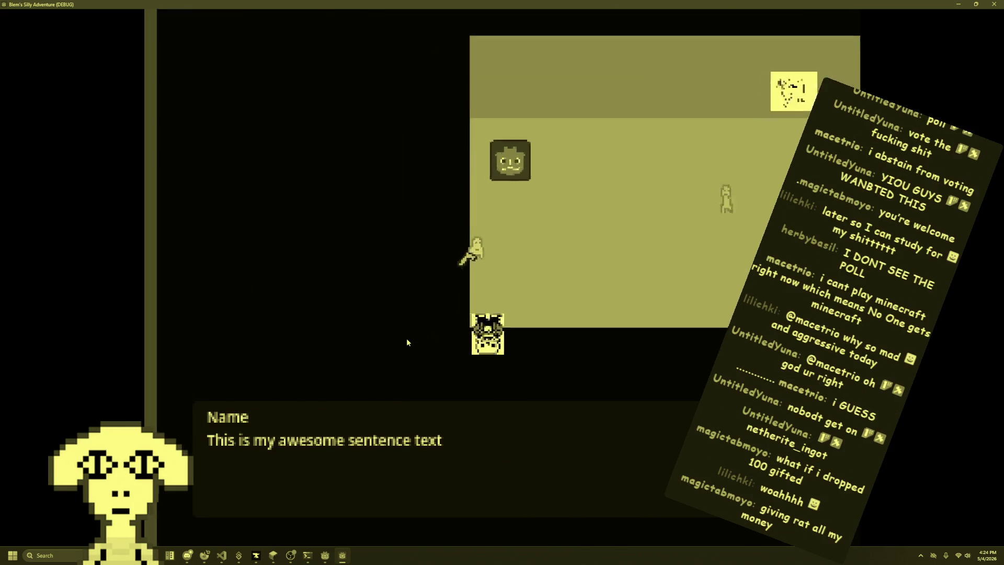
key(d)
key(w)
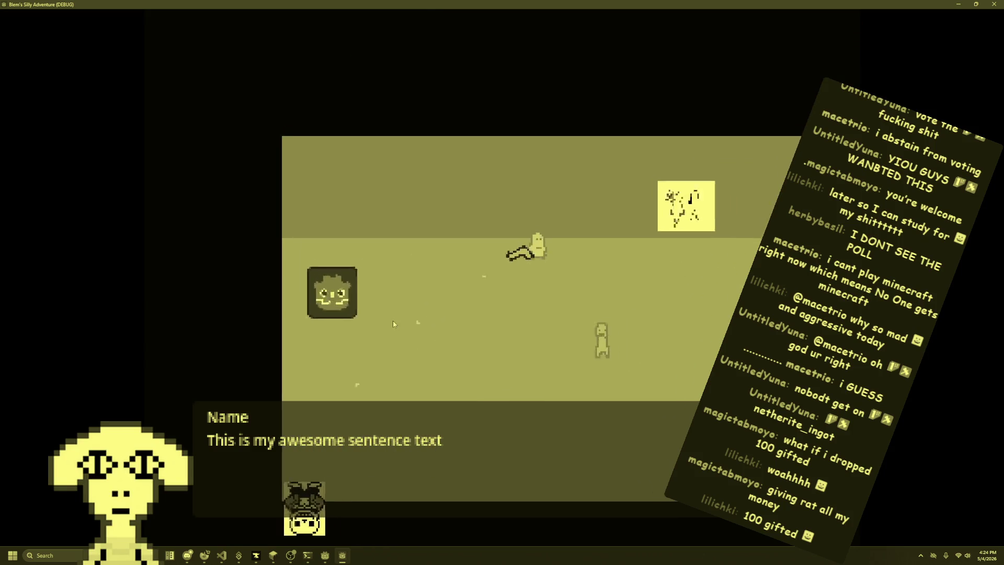
key(s)
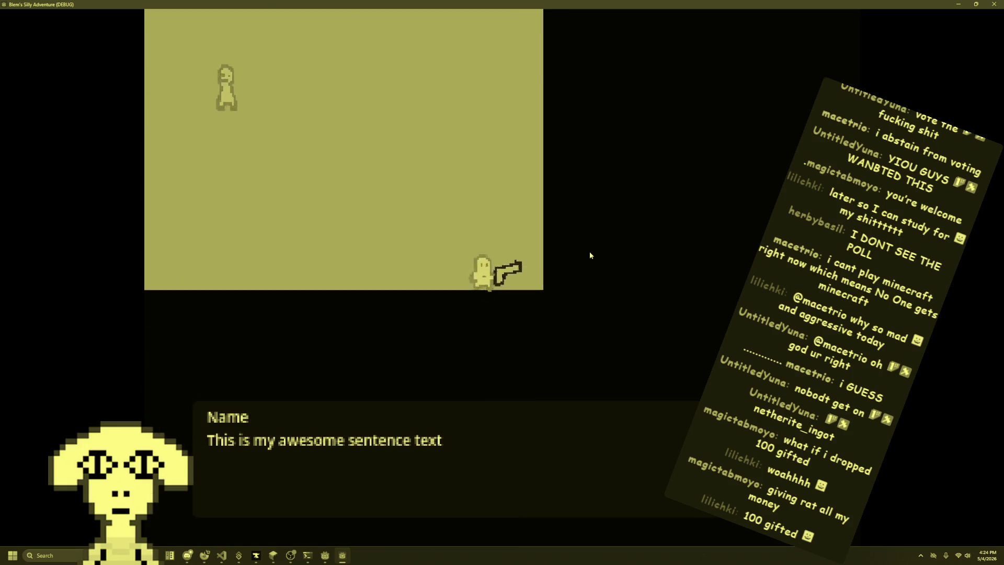
key(a)
key(w)
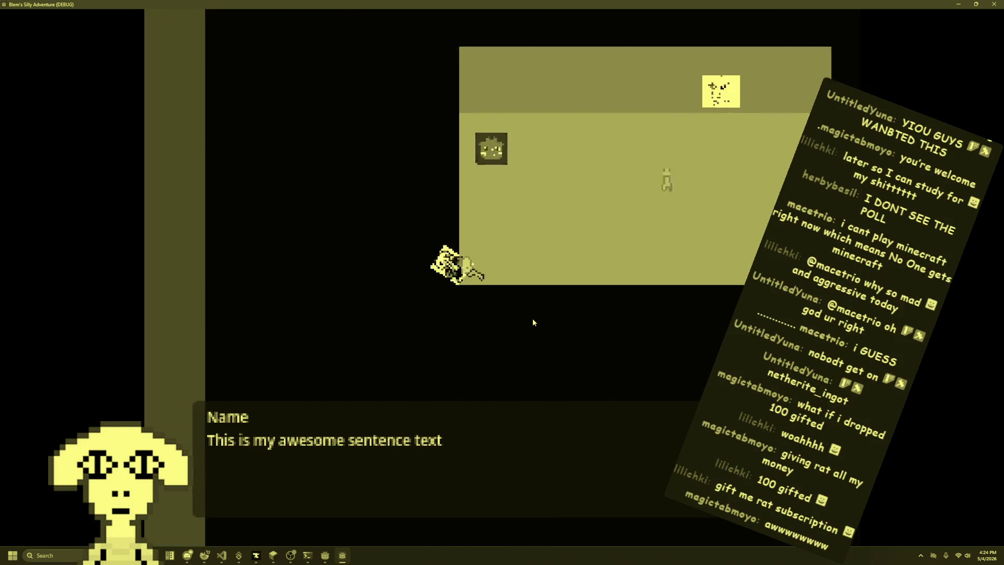
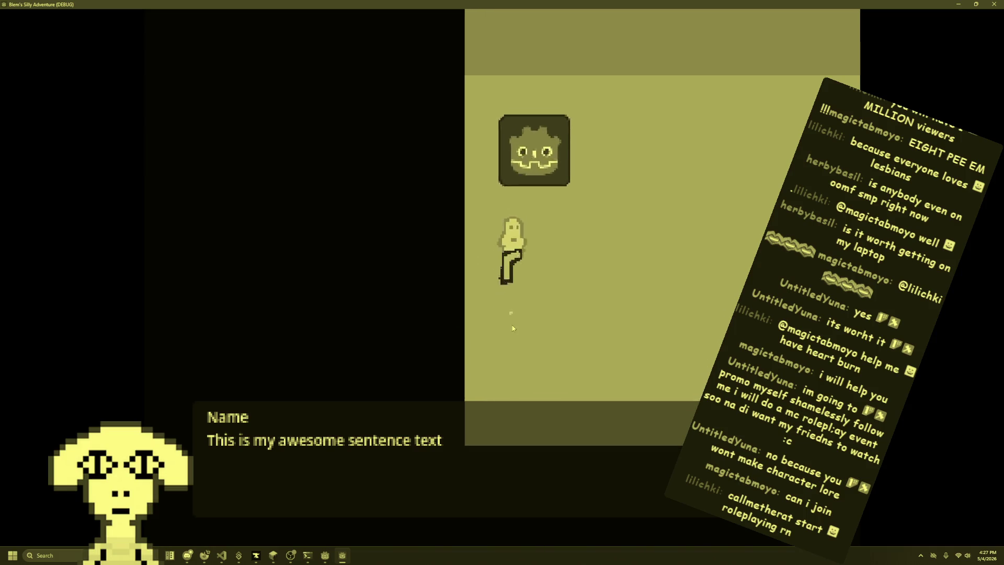
- Walk the ghost back and forth around the room with WASD, firing a bullet at the aimed spot
key(w)
key(d)
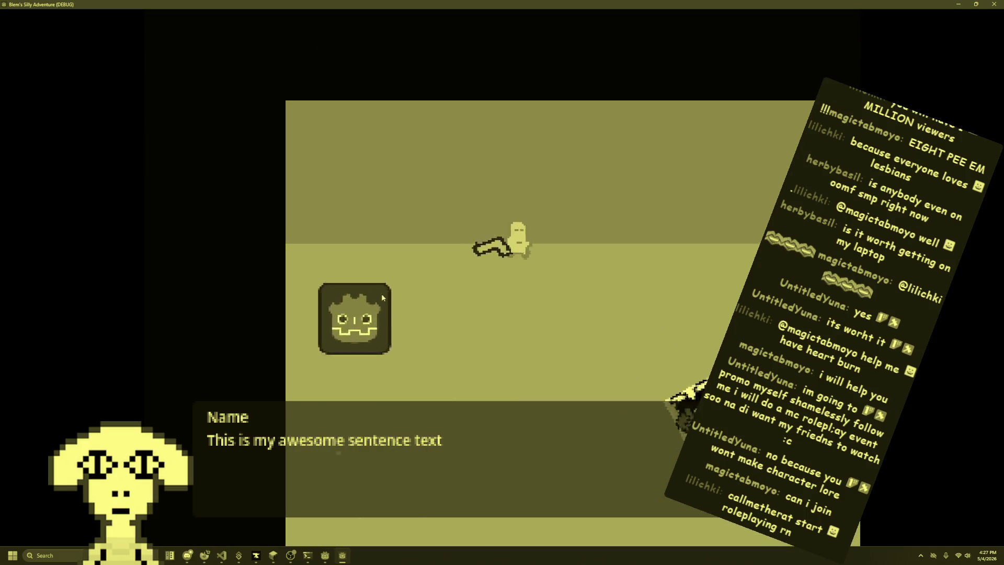
key(d)
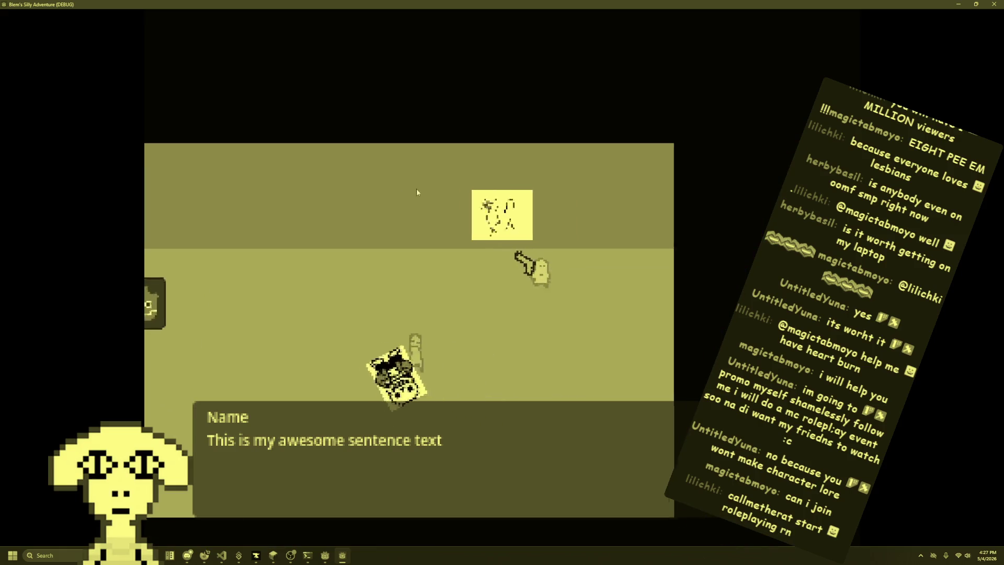
key(s)
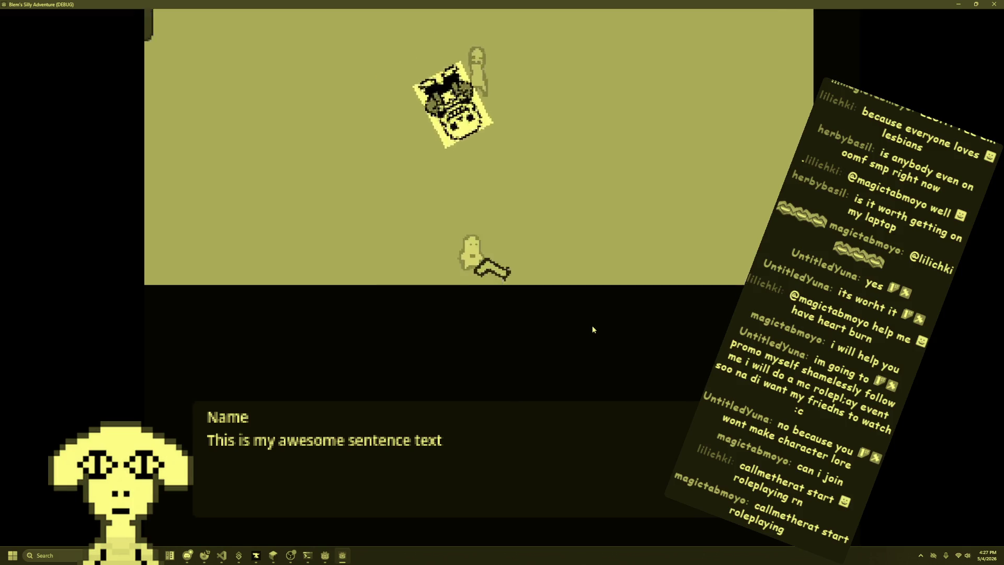
key(a)
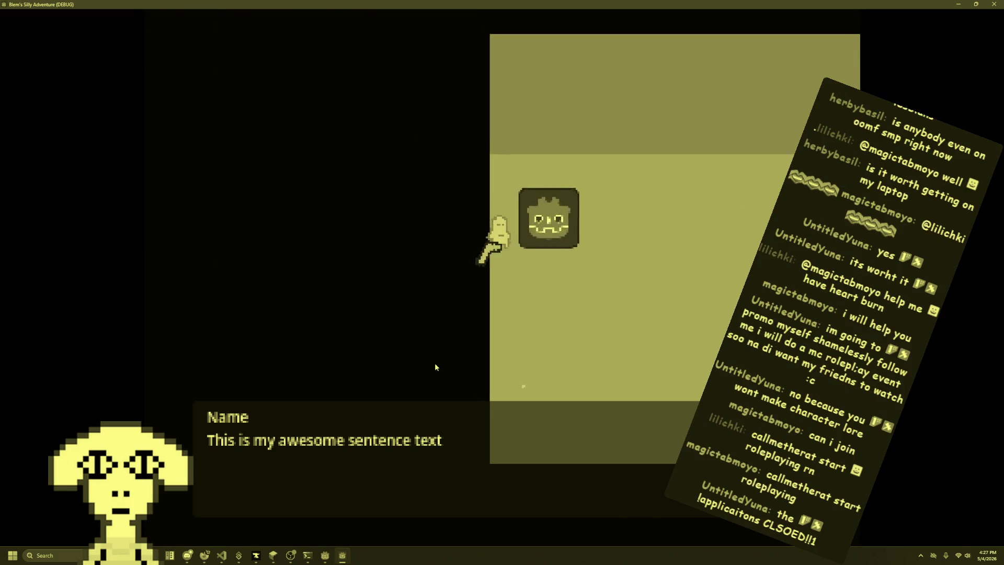
key(d)
key(w)
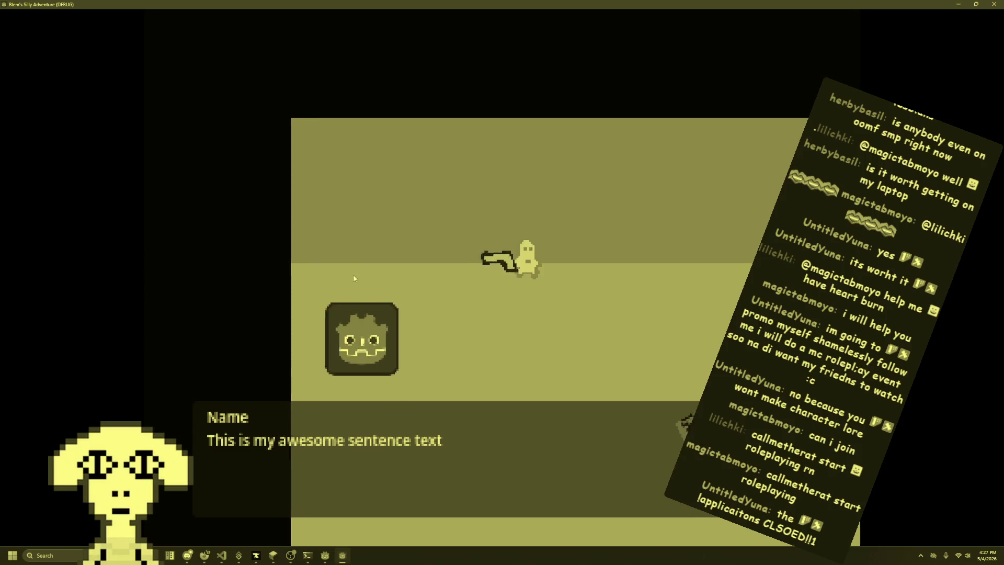
key(d)
key(s)
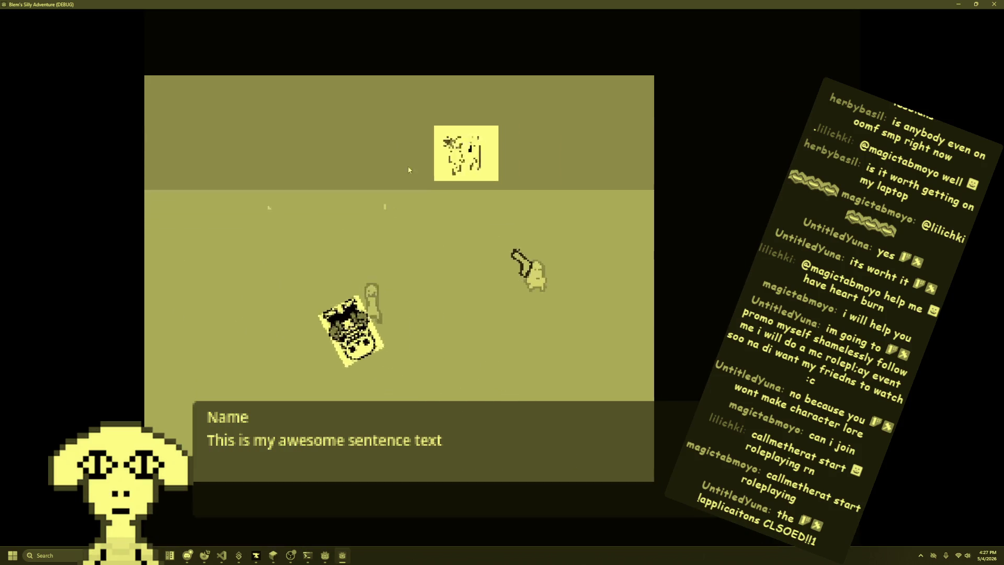
key(s)
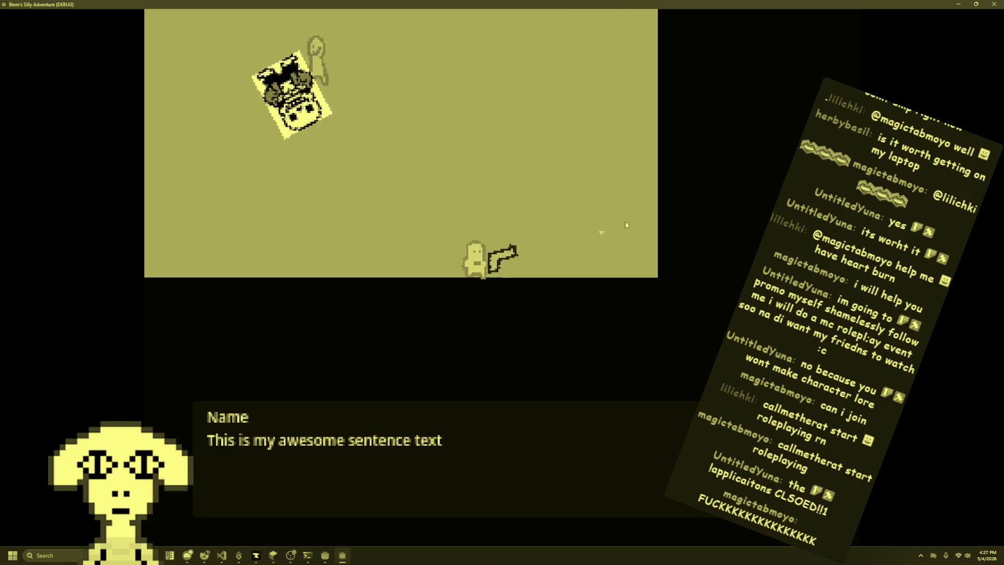
key(a)
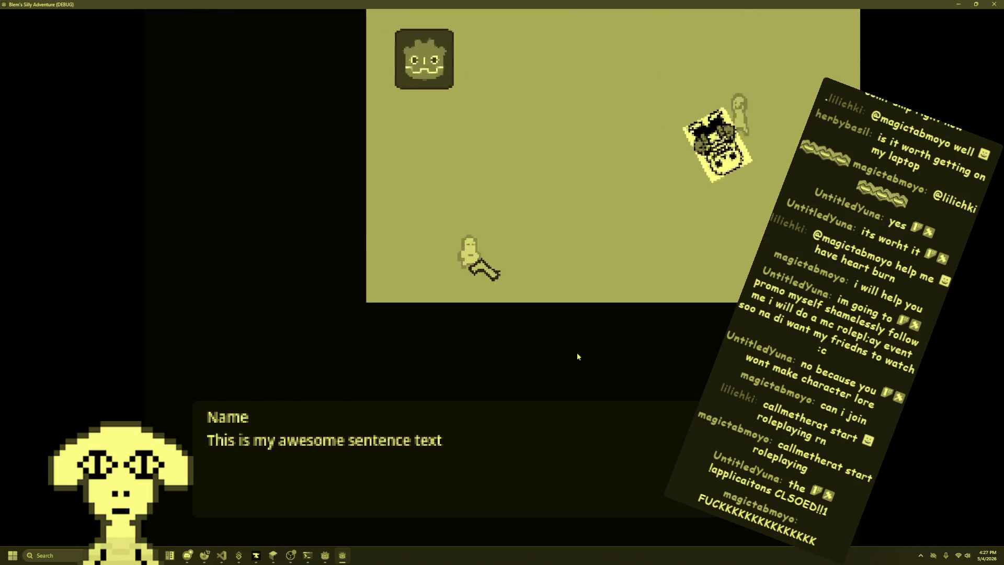
key(a)
key(w)
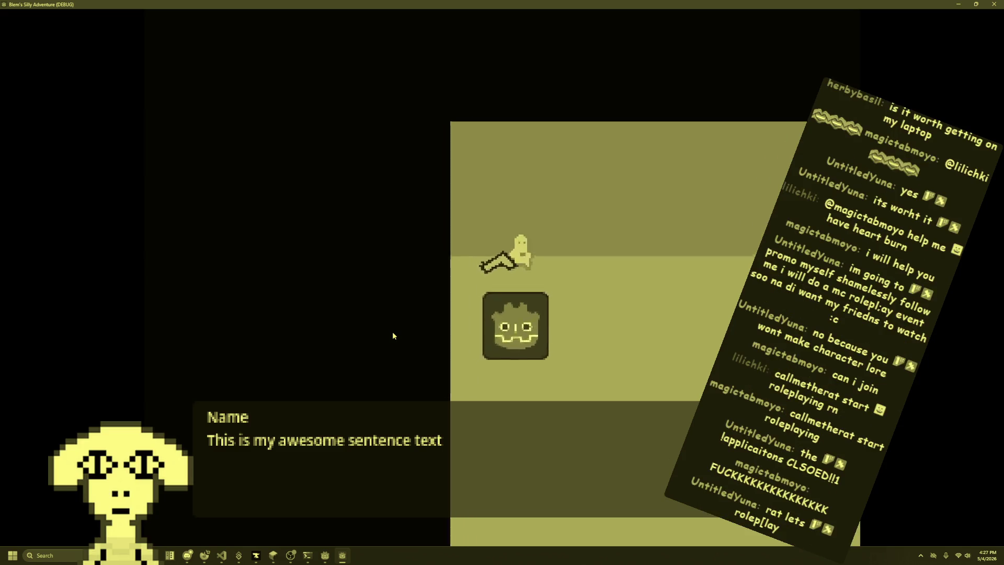
key(d)
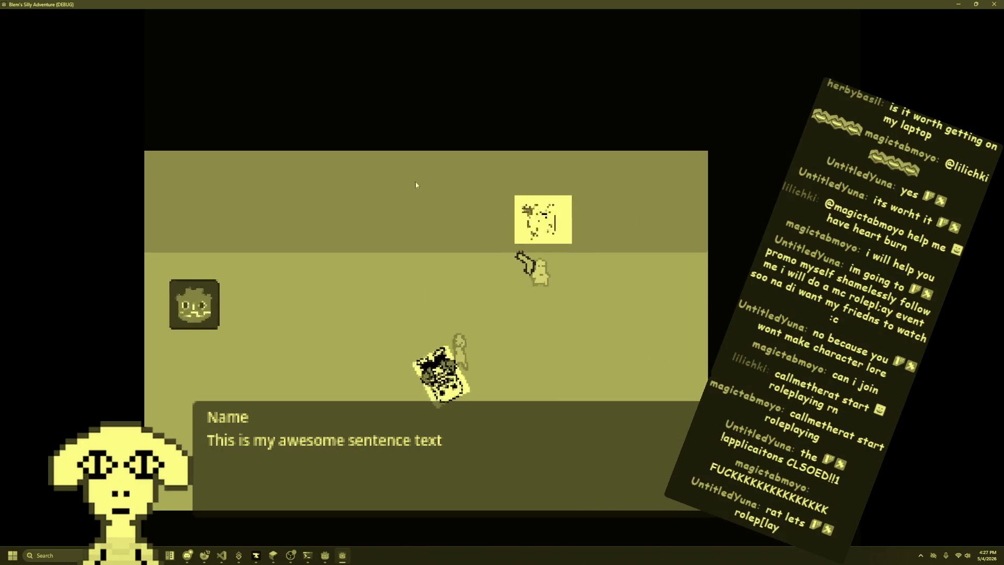
key(d)
key(s)
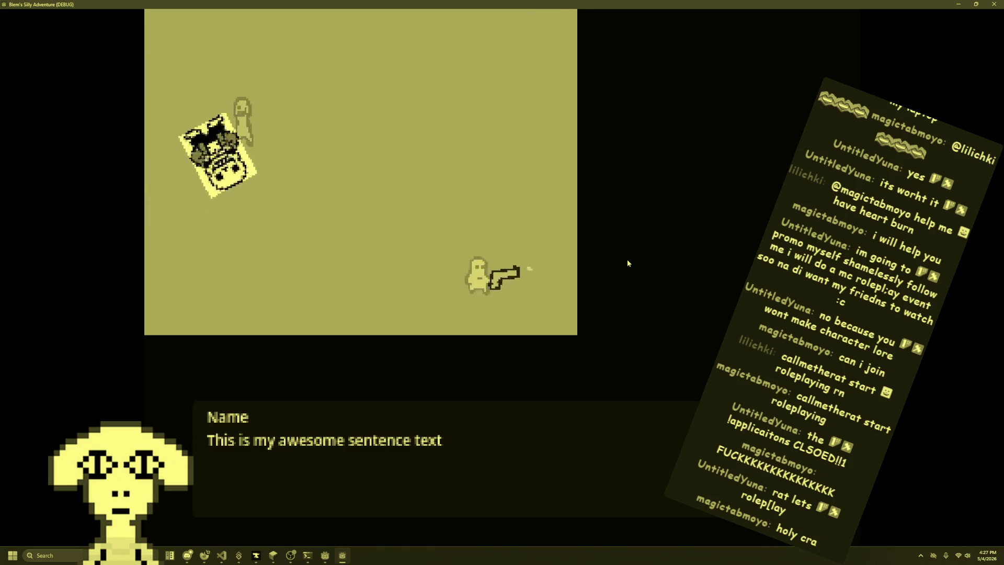
key(a)
key(w)
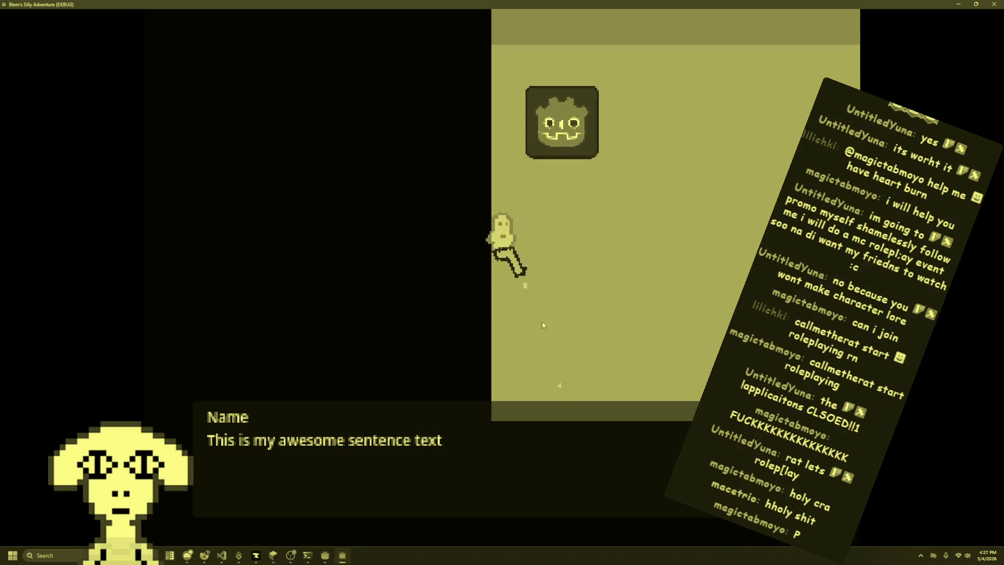
key(d)
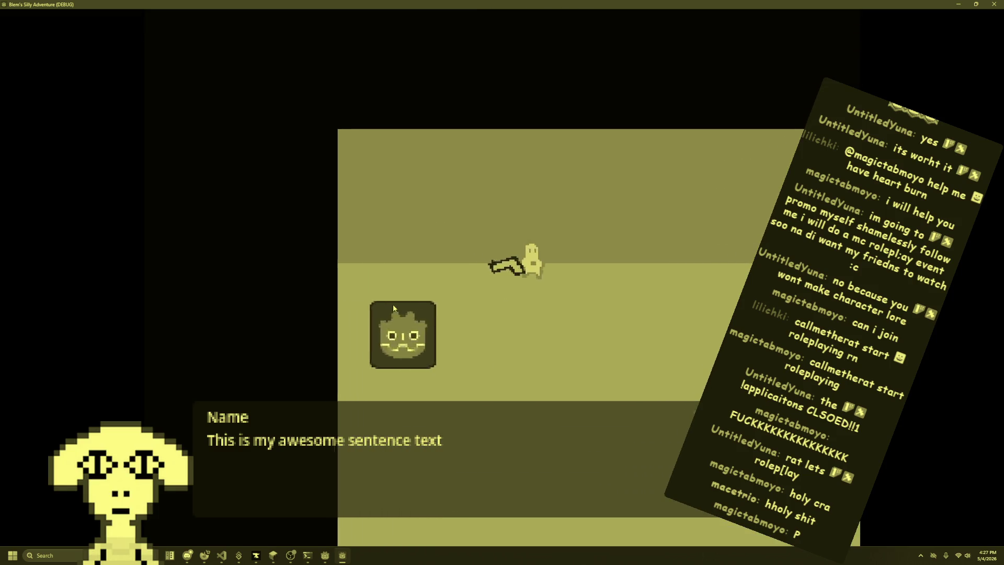
key(d)
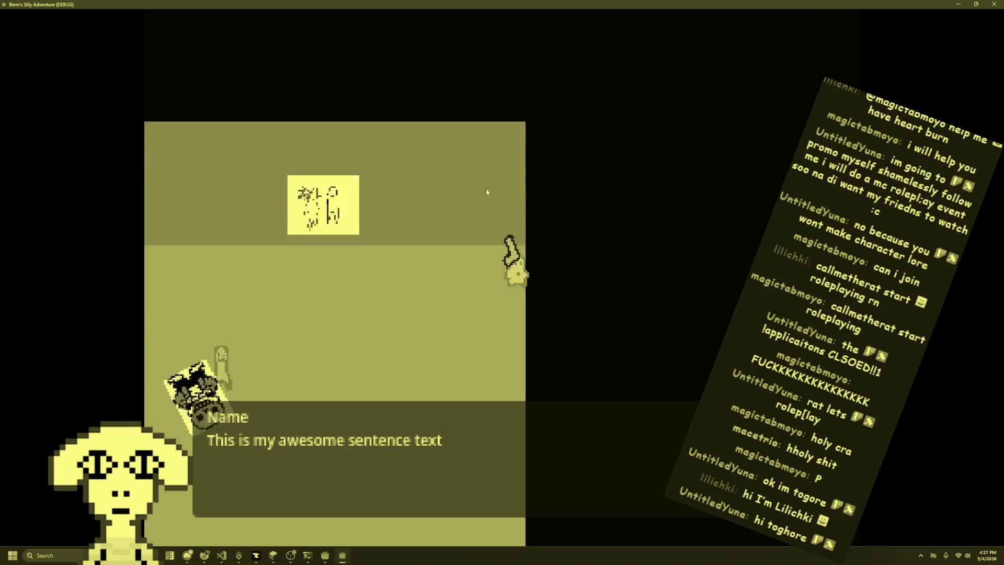
key(s)
key(a)
click(576, 236)
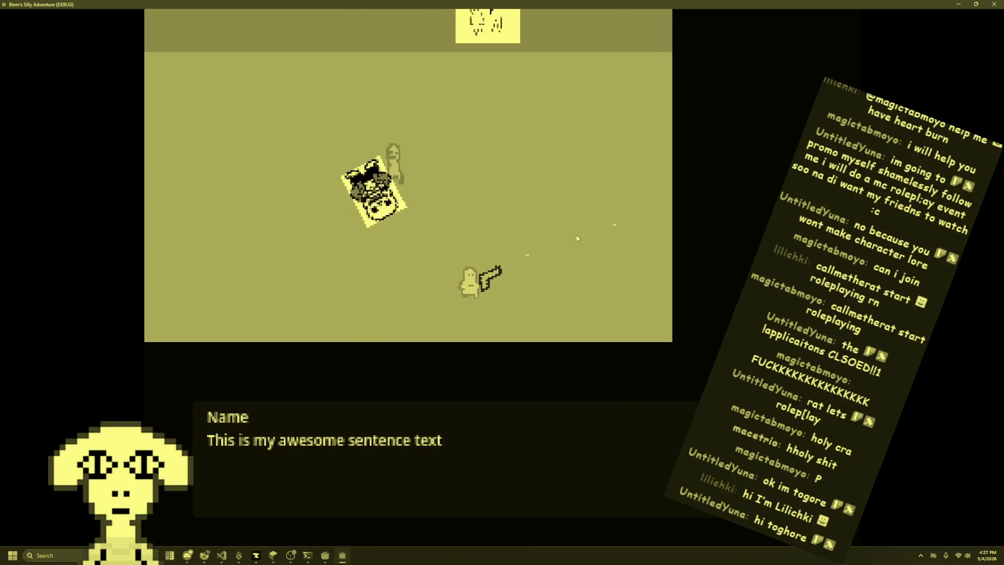
- Keep circling past the Godot icon, fire a bullet up-right, then head down through the level
key(a)
key(s)
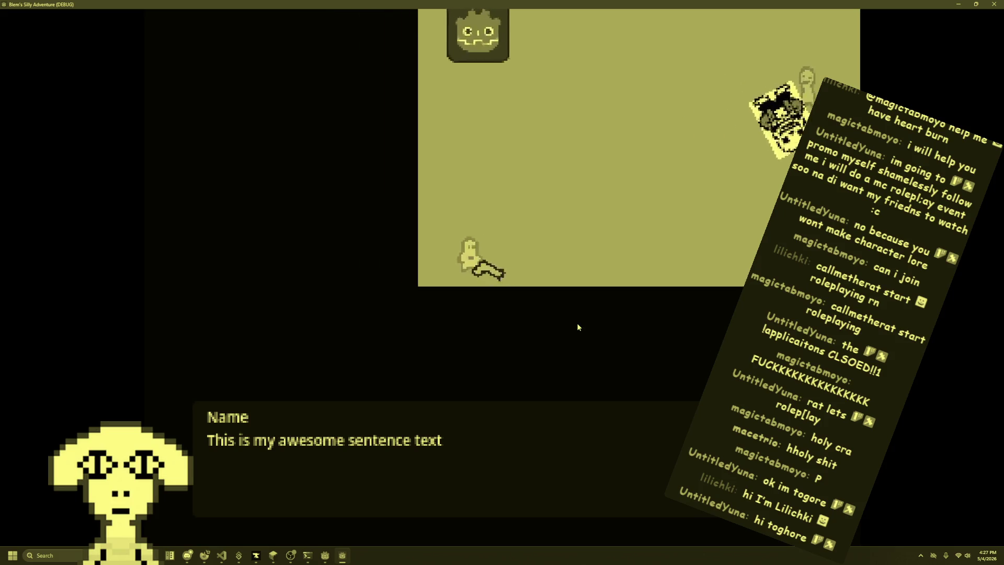
key(w)
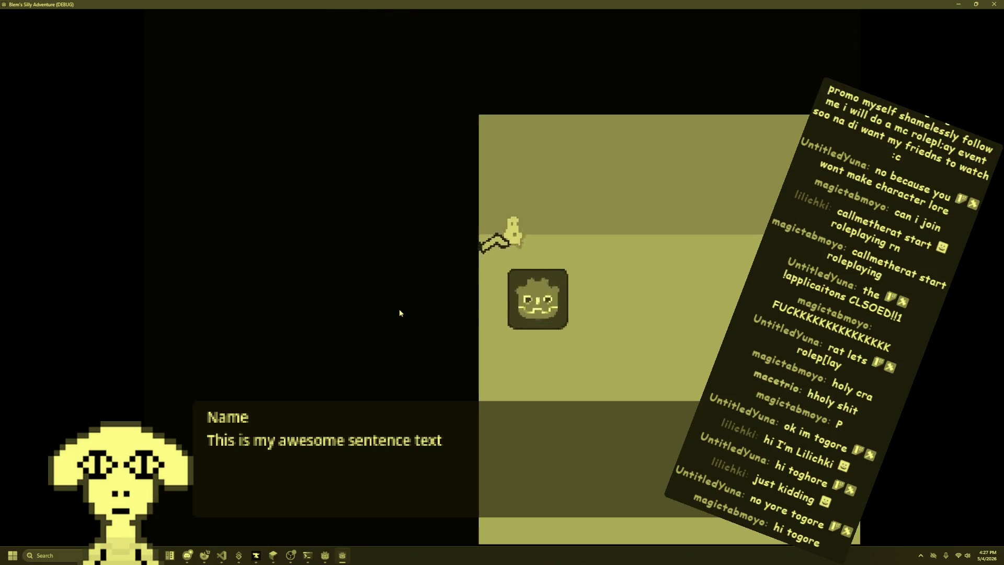
key(d)
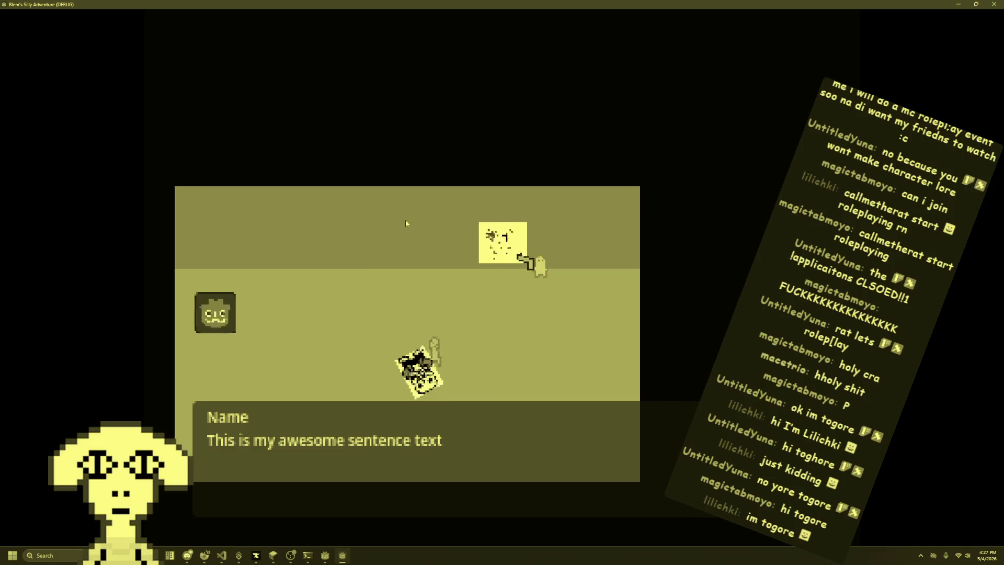
key(s)
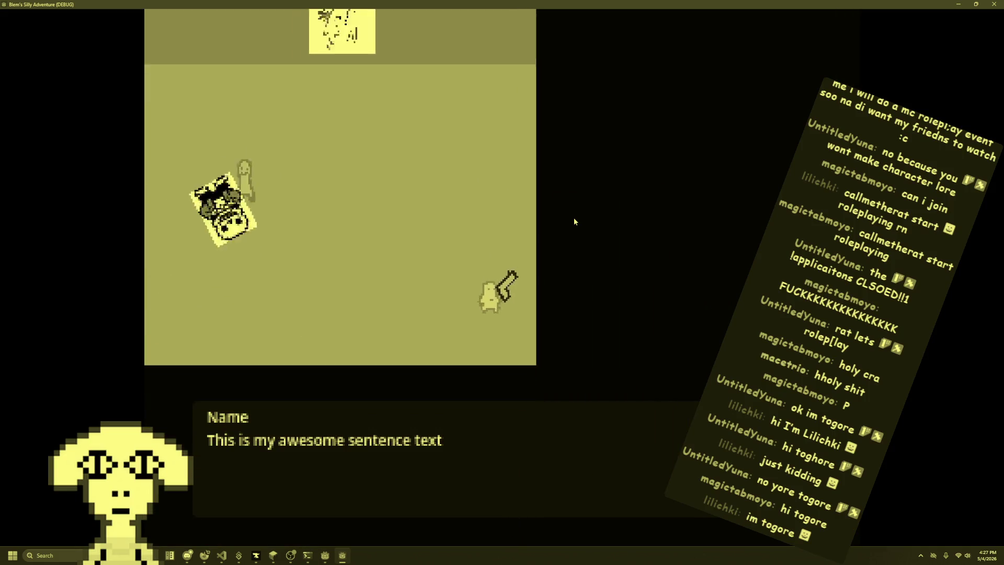
key(a)
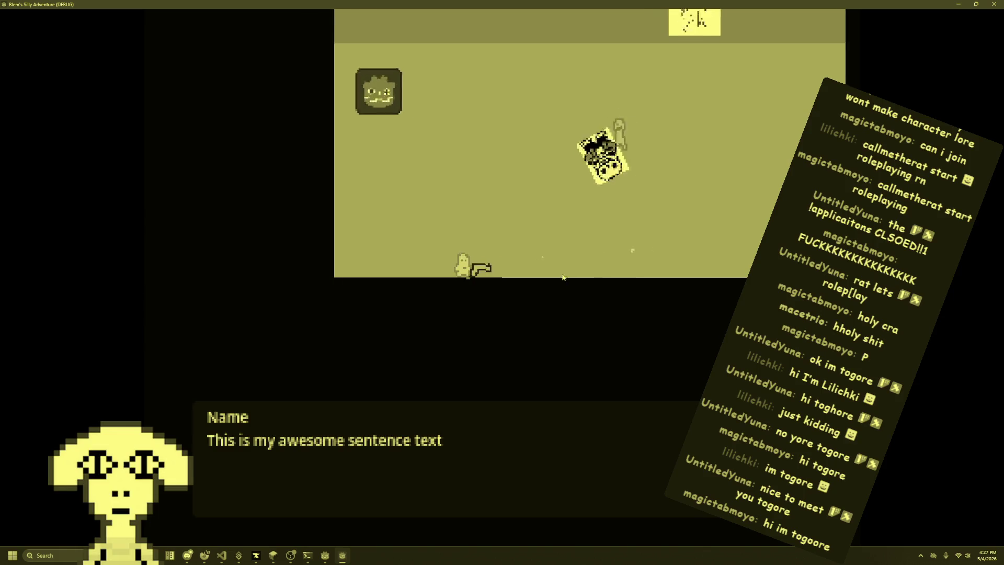
key(a)
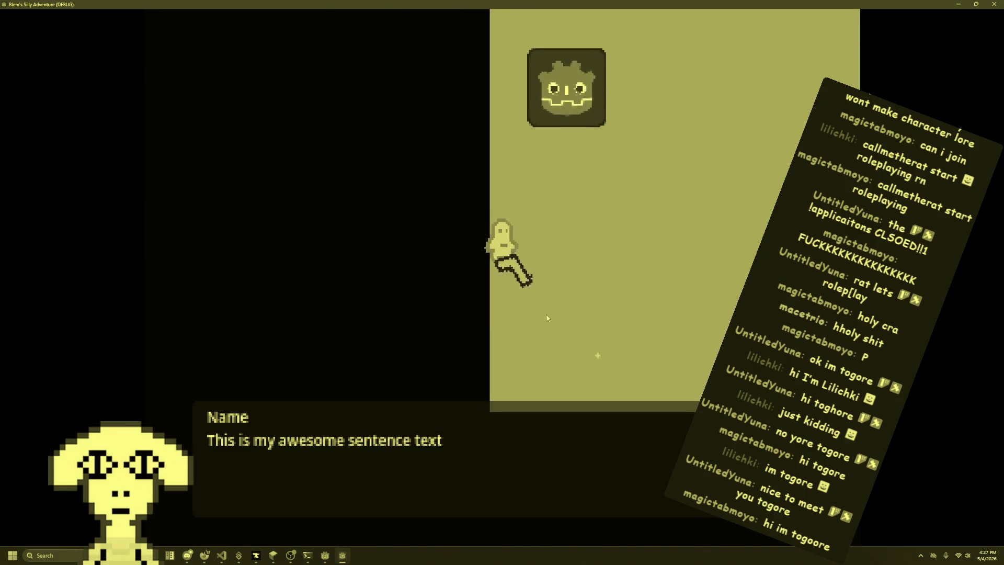
key(w)
key(d)
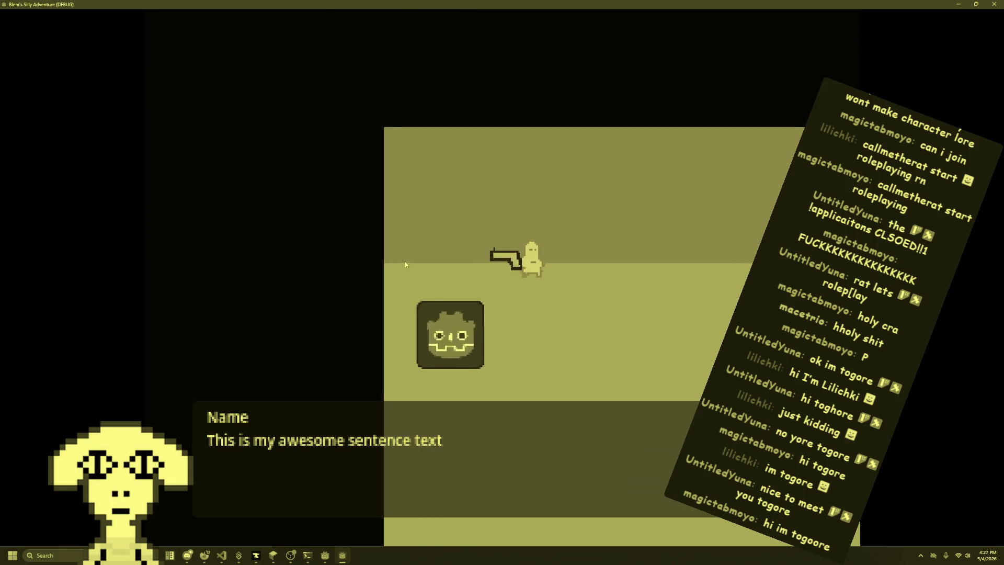
key(d)
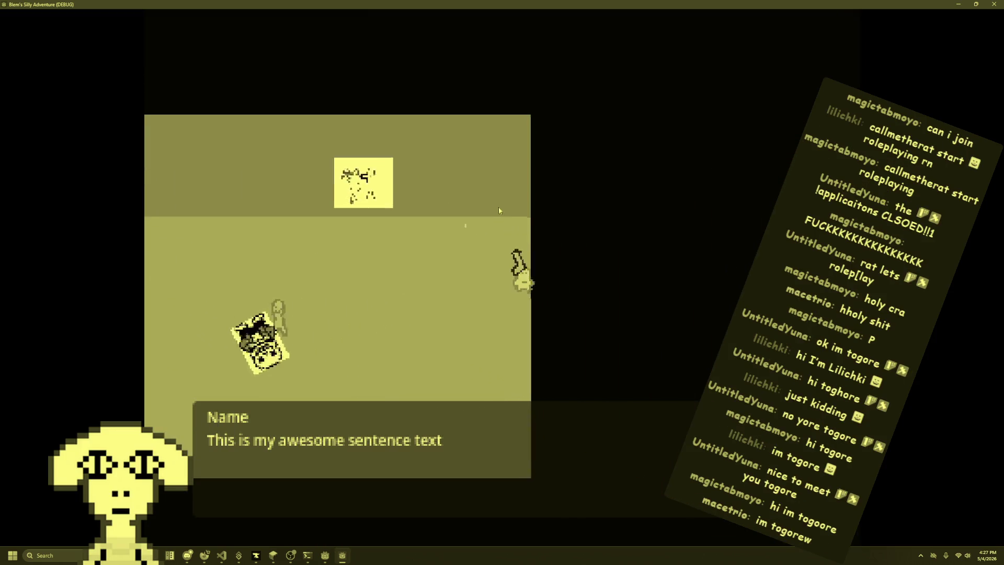
key(s)
key(a)
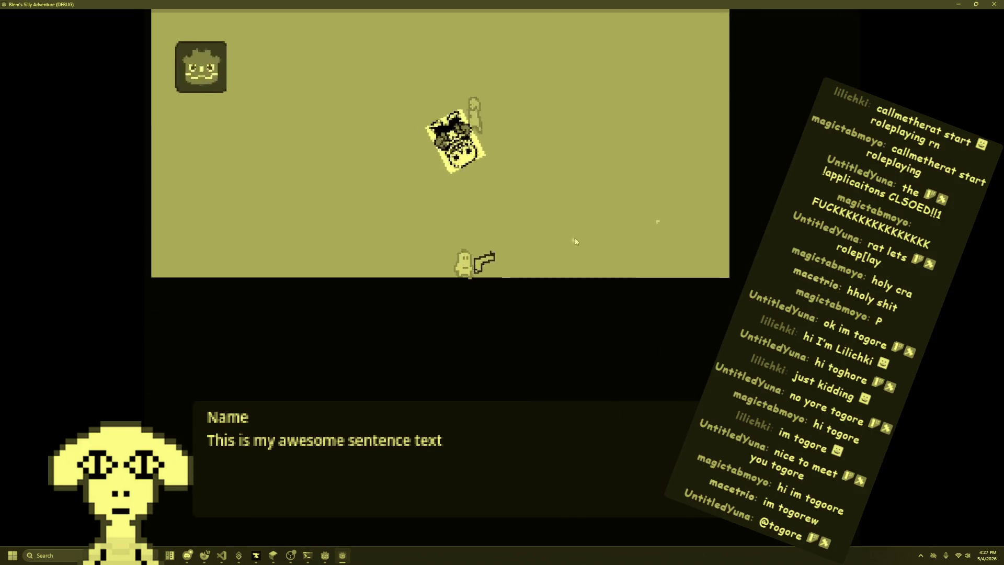
key(a)
key(w)
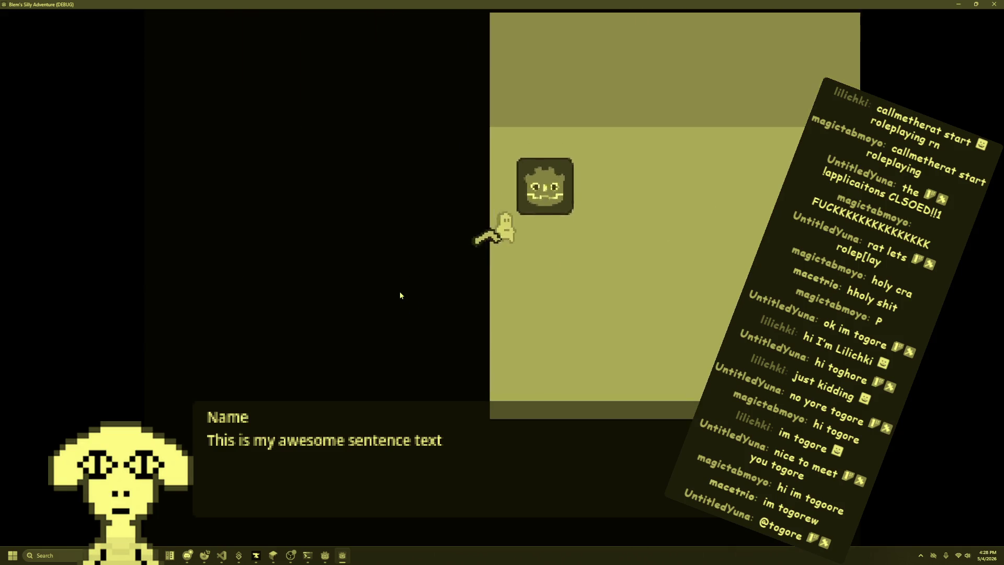
key(d)
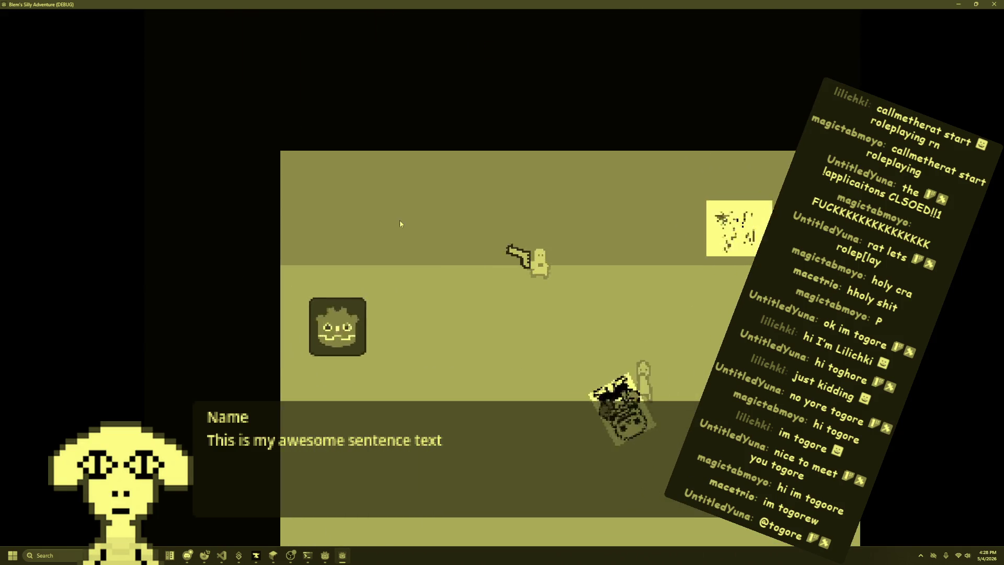
key(s)
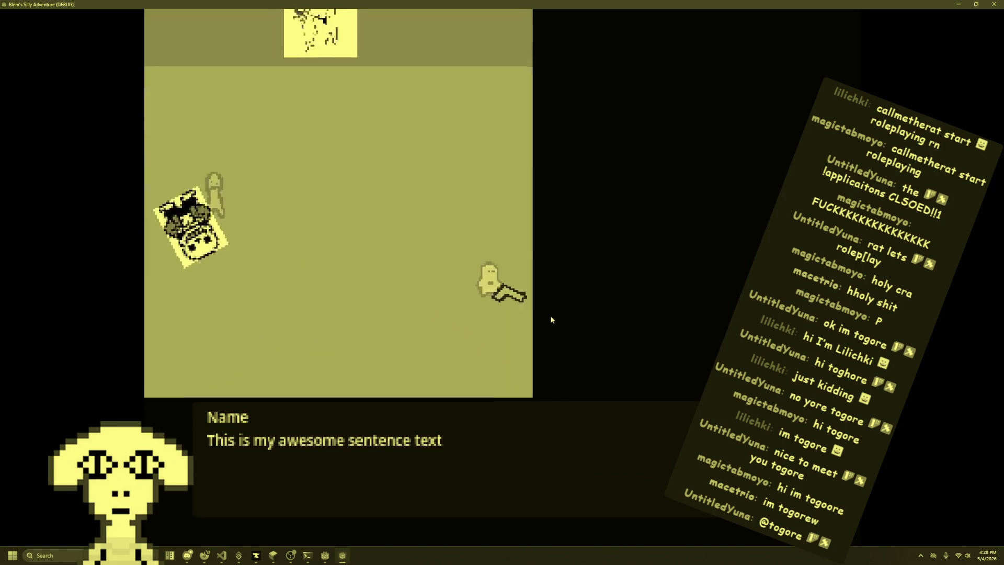
click(542, 225)
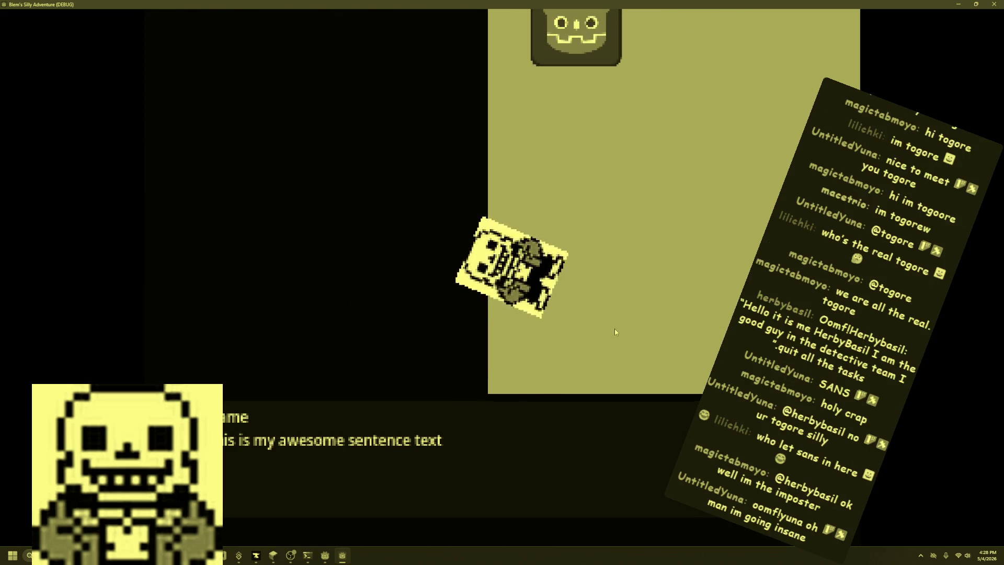
key(s)
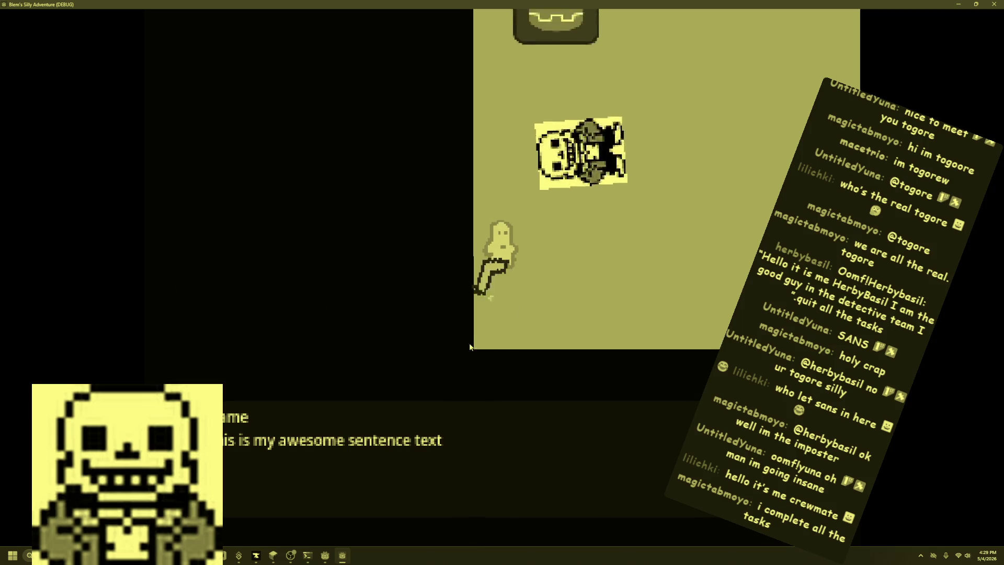
- Walk the ghost right, left and then down-right through the level
key(d)
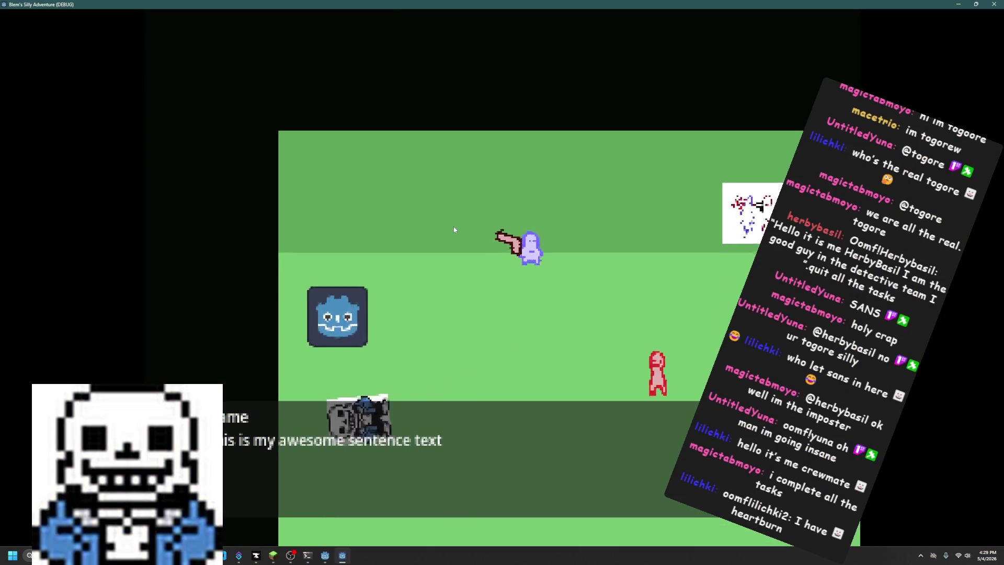
key(a)
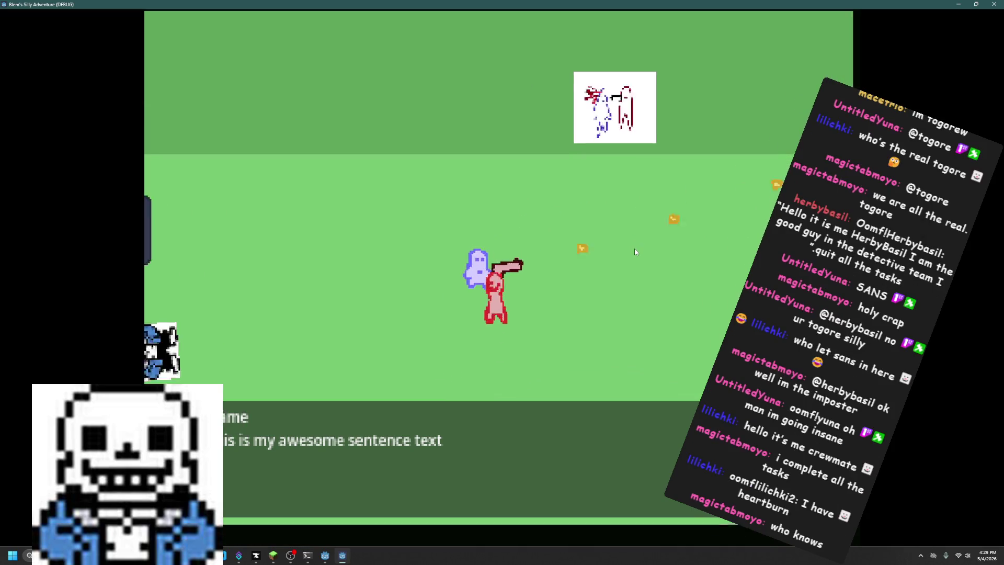
key(a)
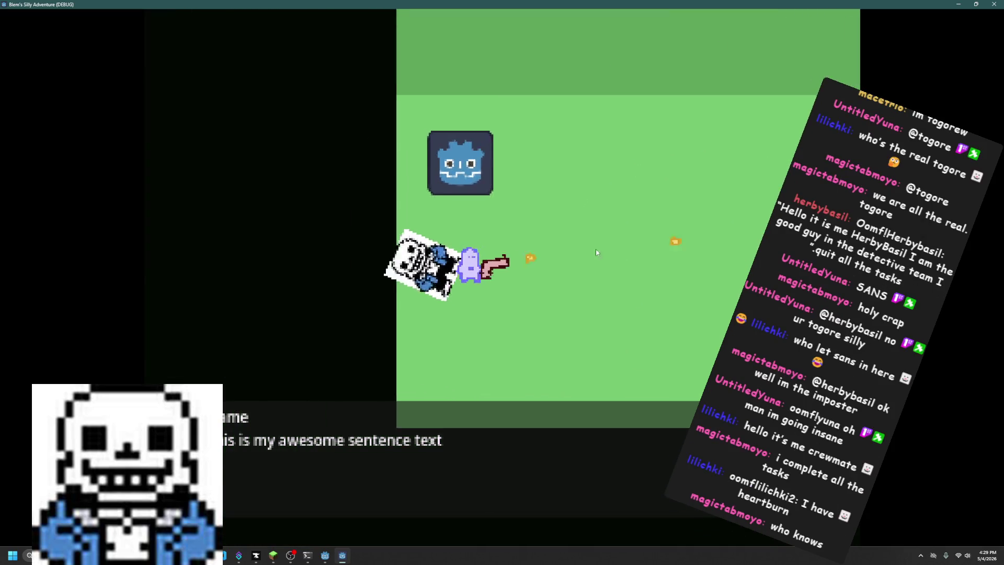
key(d)
key(s)
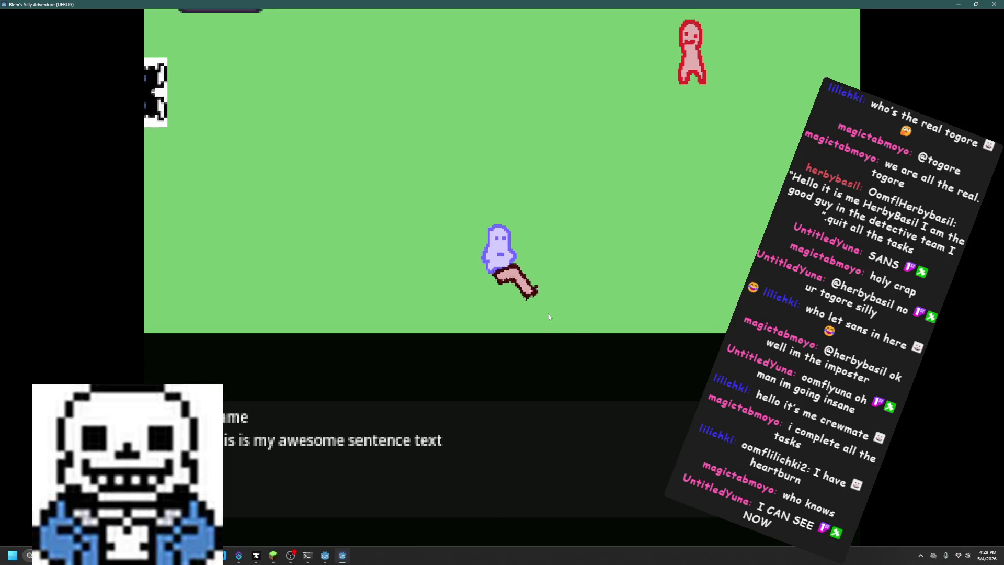
- Move the ghost up-left beside the Godot icon, then restore the game window smaller over the editor
key(w)
key(a)
key(w)
key(a)
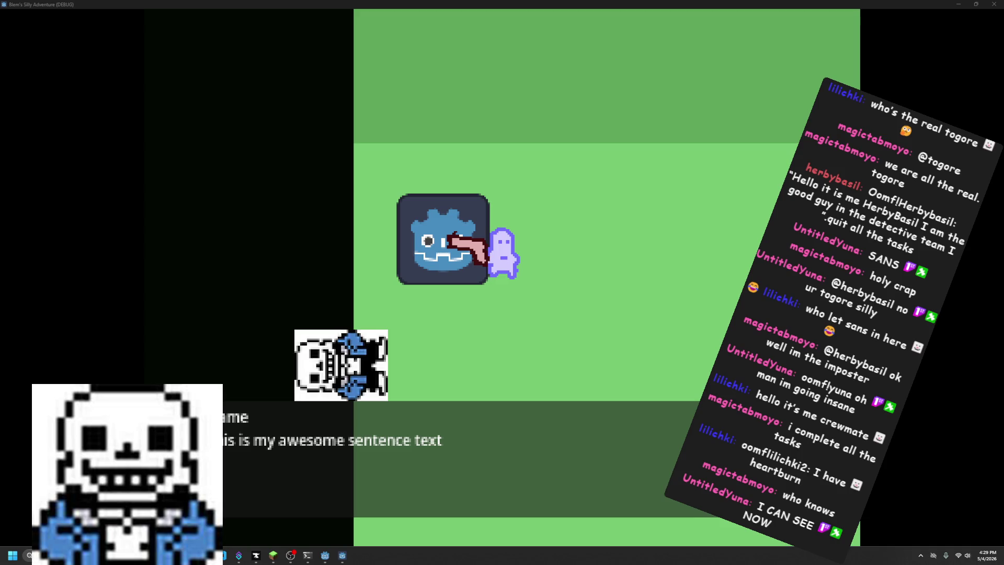
drag(215, 15, 262, 77)
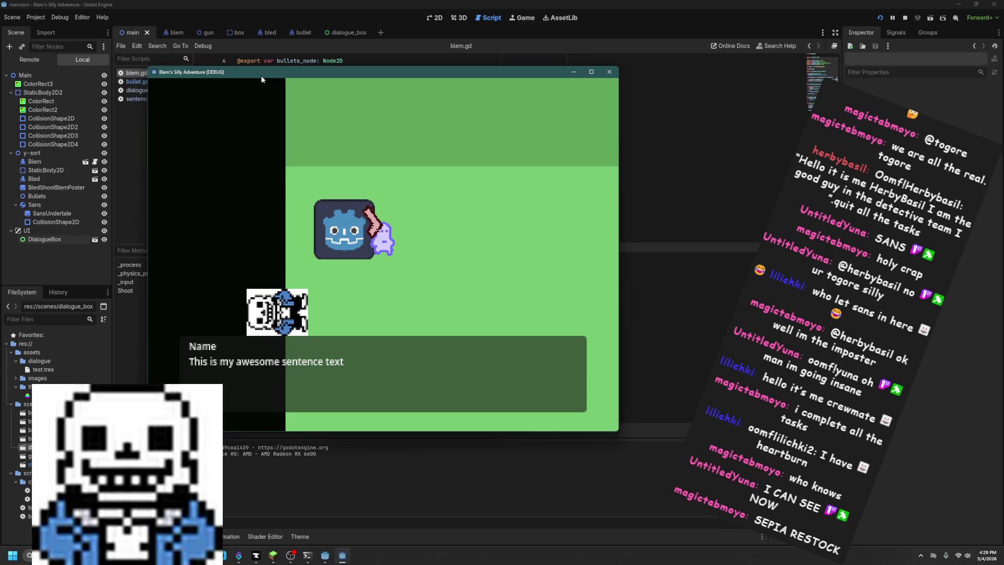
- Close the running game and place the caret on empty line 26 of blem.gd
click(609, 72)
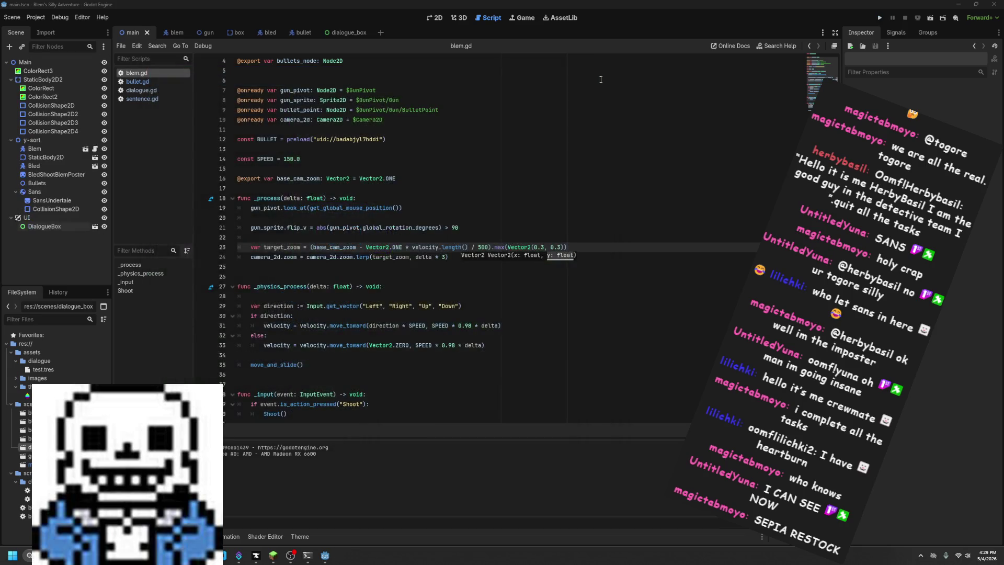
click(564, 154)
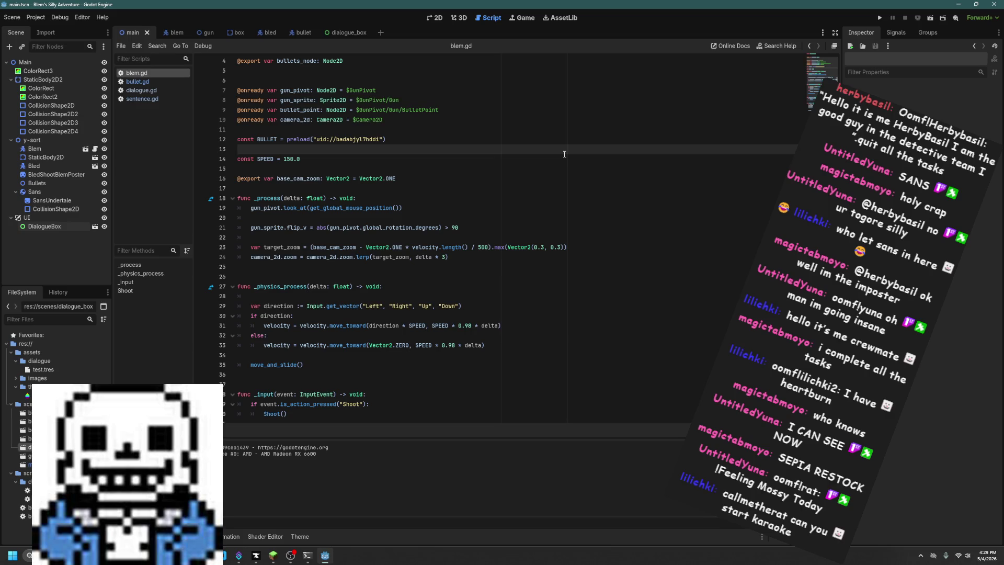
click(487, 274)
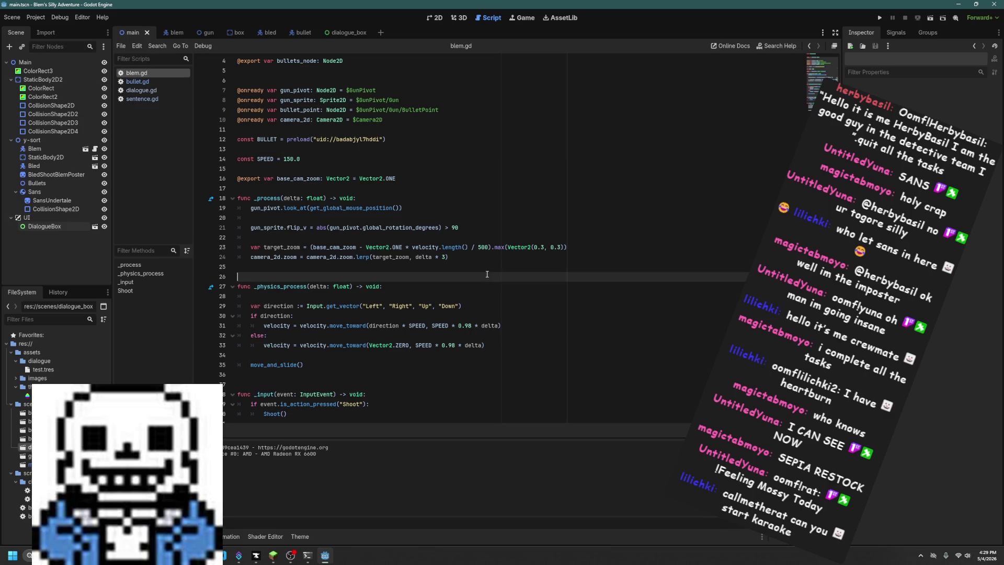
- Show the dialogue_box scene in the 2D view, zoomed and panned to frame the dialogue box
click(434, 17)
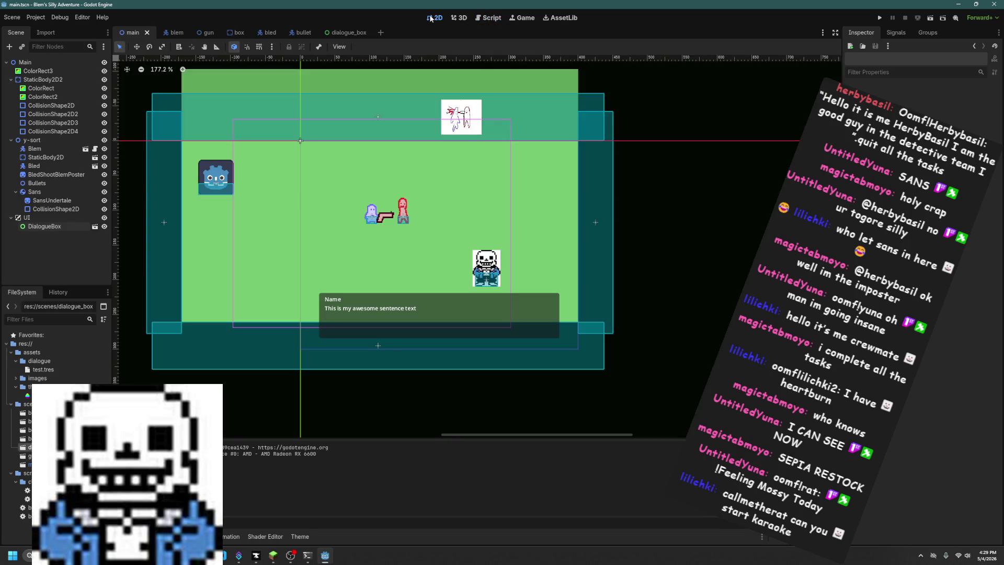
click(364, 28)
scroll(265, 215, up, 5)
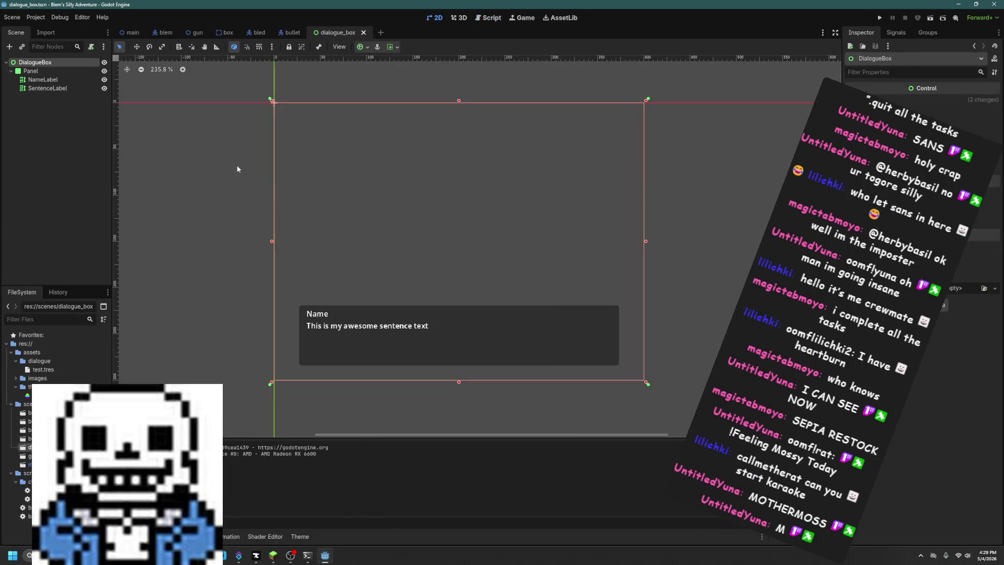
drag(266, 219, 192, 203)
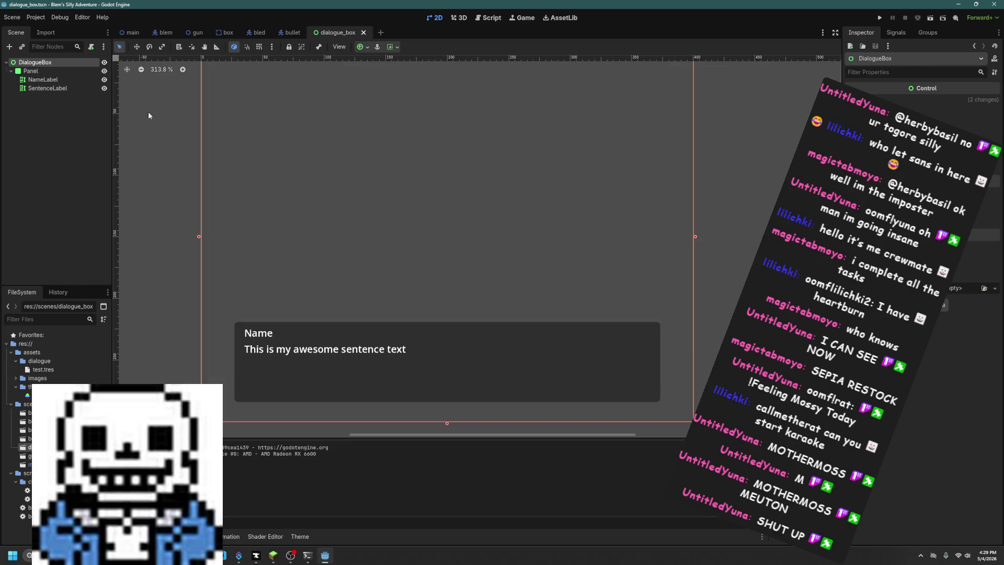
- Attach a new script dialogue_box.gd, saved in res://scripts/, to the DialogueBox node
click(91, 47)
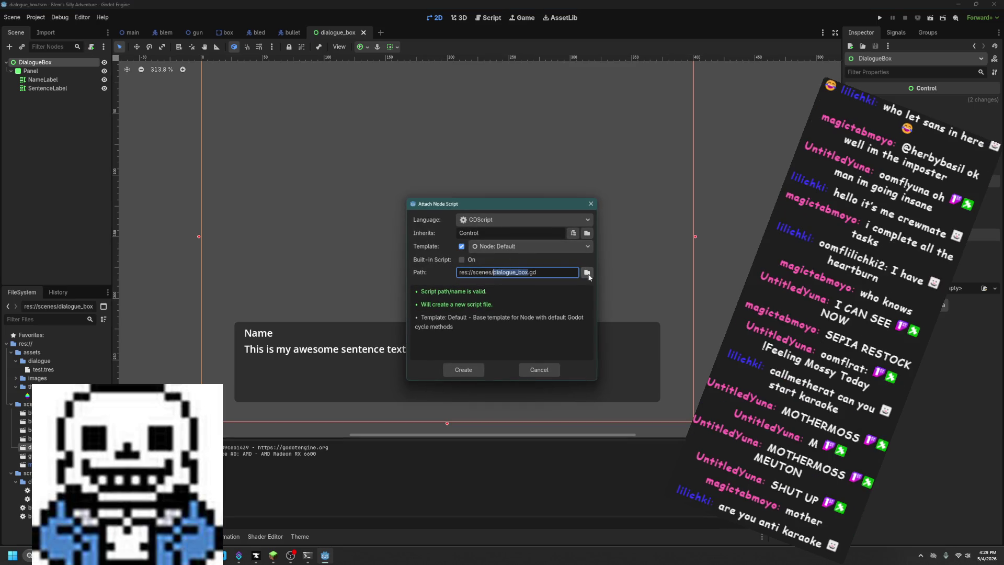
click(587, 273)
double_click(461, 194)
click(426, 409)
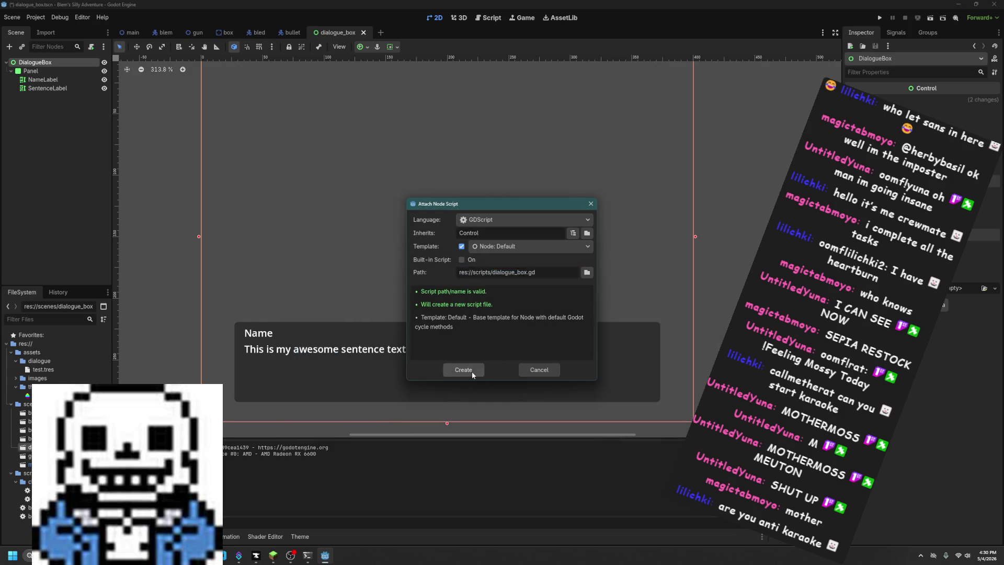
click(464, 370)
click(287, 81)
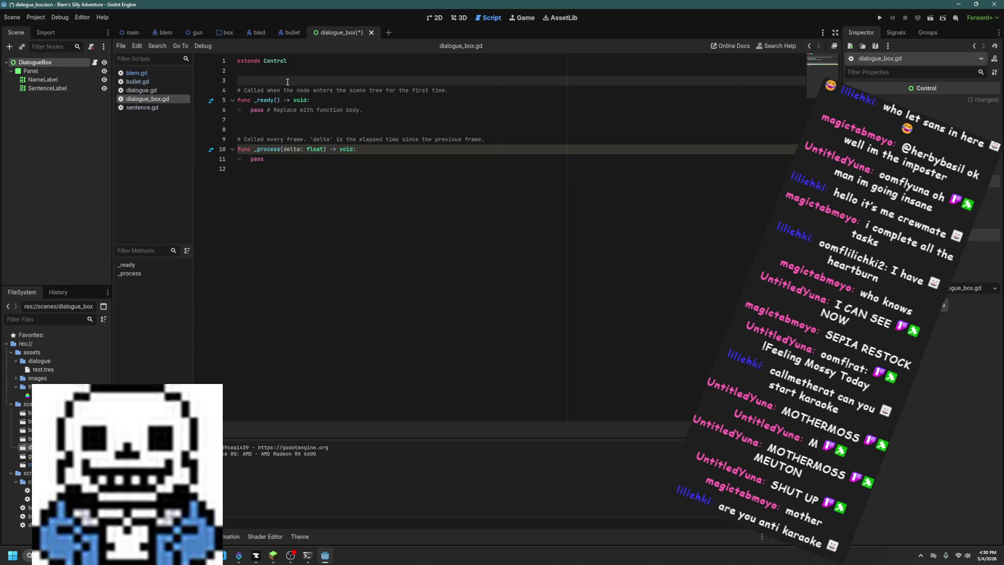
key(Return)
key(Up)
text(@export var active)
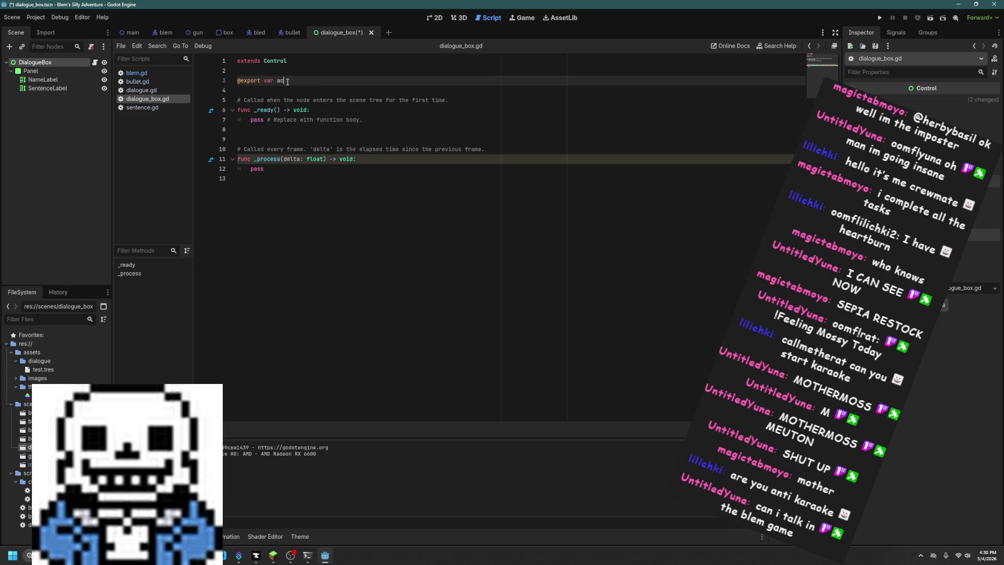
text(_dialogue: D)
text(i)
key(Return)
key(ctrl+s)
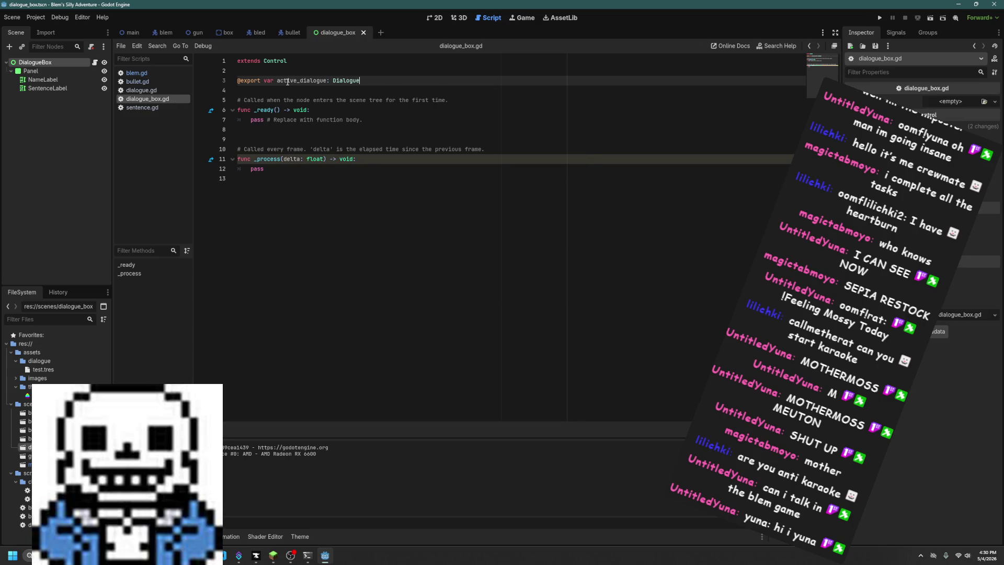
- Add a 'func start_dialogue(dlg: Dialogue) -> void:' stub with a pass body after _process
click(306, 180)
key(Return)
key(Return)
text(func start_dialogue()
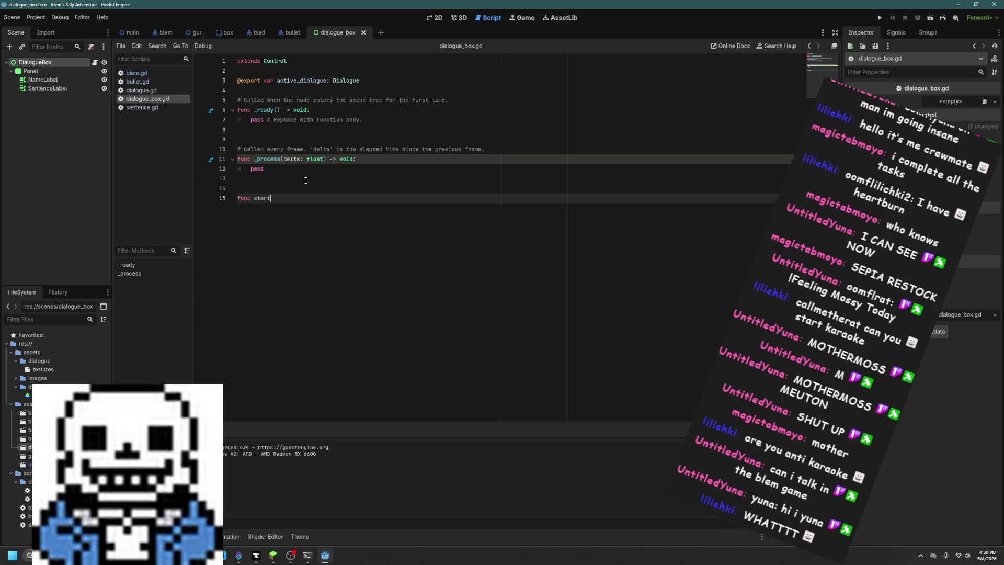
text(dia)
key(BackSpace)
key(BackSpace)
text(lg: Di)
key(Return)
text(-> void:)
key(Return)
text(pass)
key(Return)
key(Return)
- Add a 'func end_dialogue() -> void:' stub with pass and save
key(BackSpace)
text(func end_dialo)
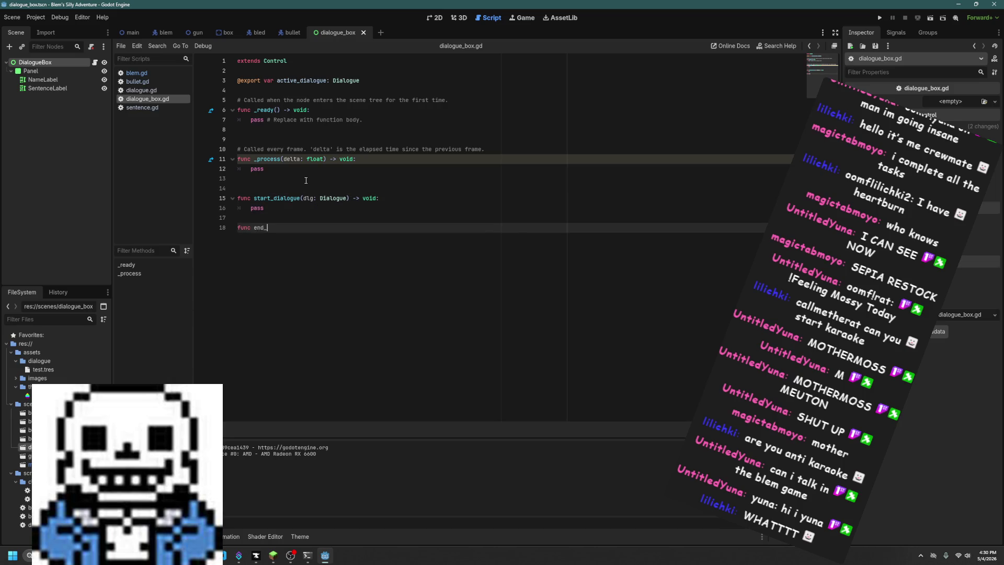
text(gue() -> void:)
key(Return)
text(pass)
key(ctrl+s)
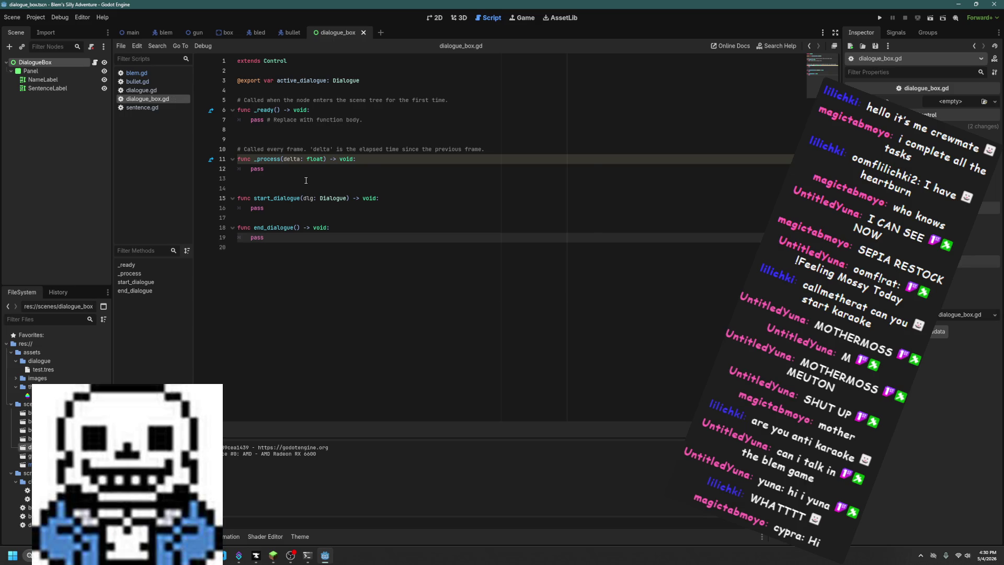
- Add a 'func start_sentence() -> void:' stub with a pass body below end_dialogue
click(208, 199)
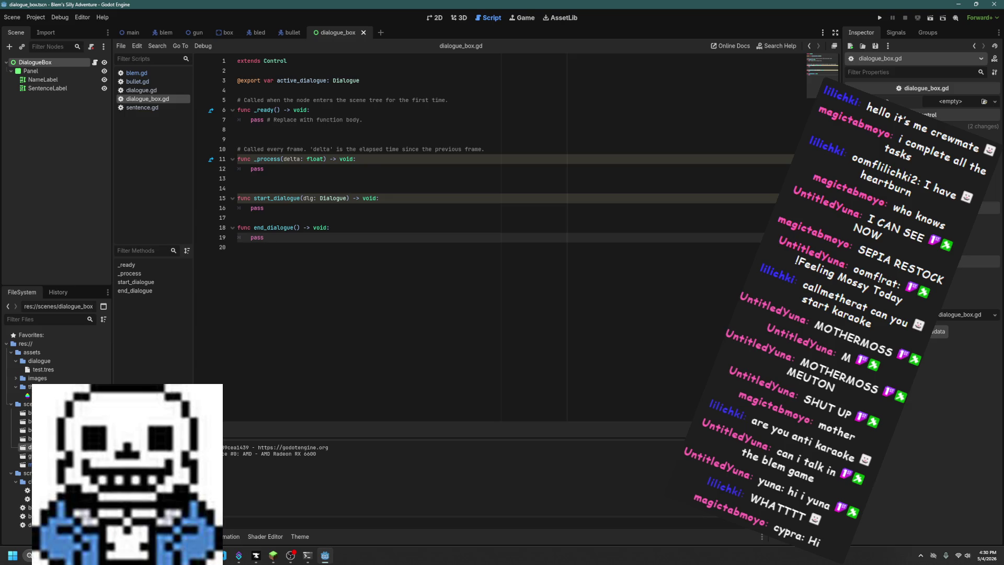
click(292, 239)
key(Return)
key(Return)
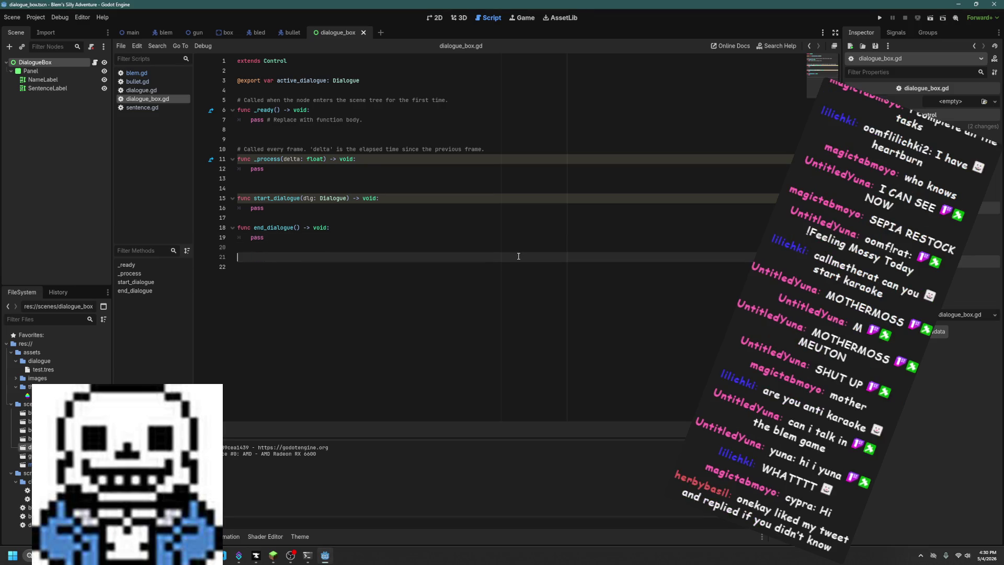
text(func start_s)
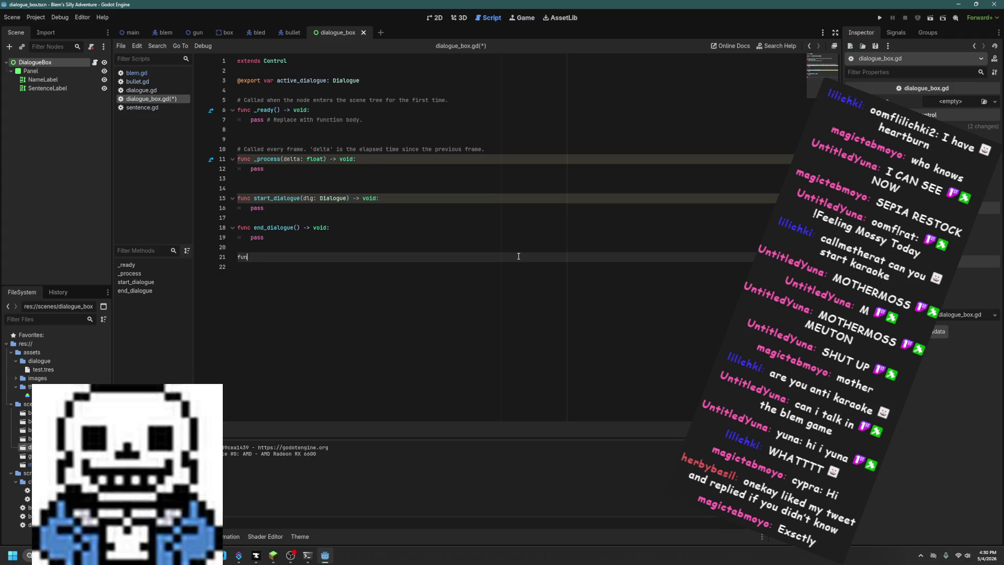
text(entence() -)
text(> void:)
key(Return)
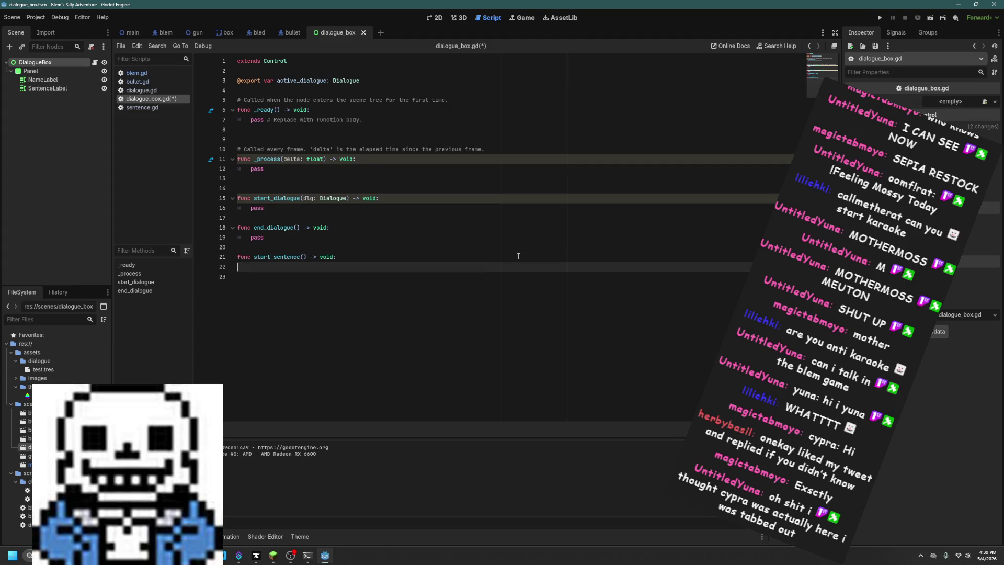
text(pass)
key(Return)
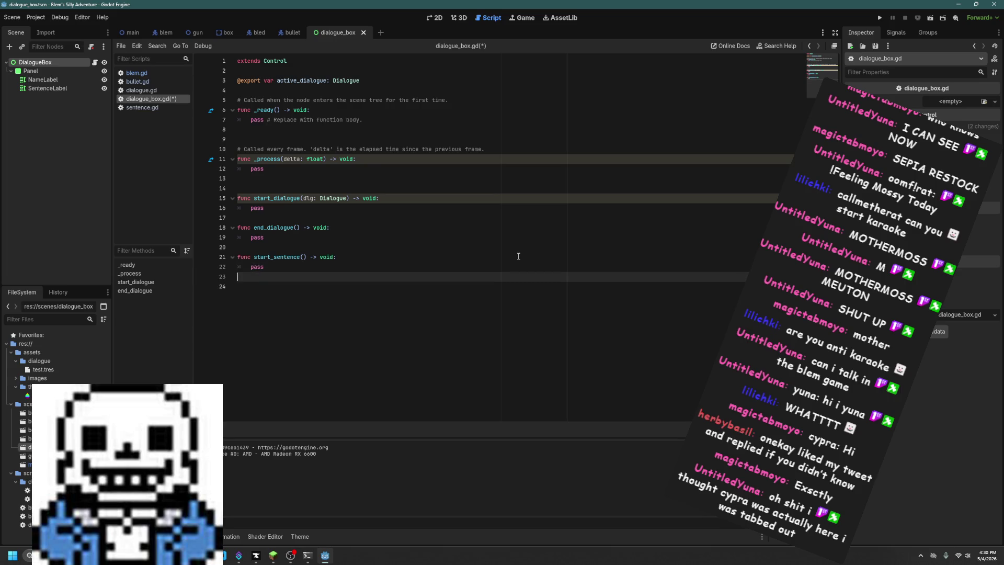
- Add a 'func skip_sentence() -> void:' stub with a pass body
key(Return)
text(func)
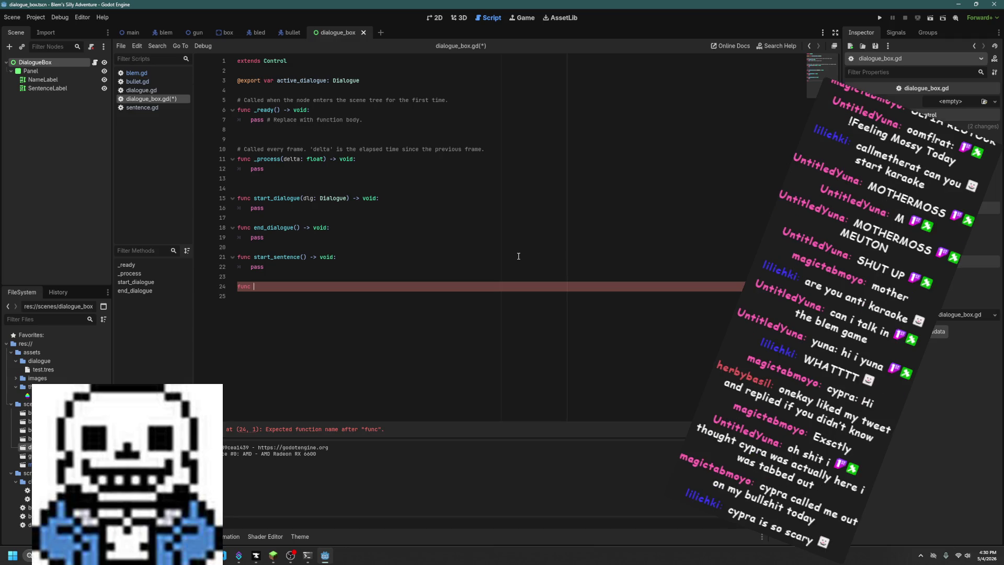
text(kip_sentence() -> void:)
key(Return)
text(pass)
- Add a 'func next_sentence() -> void:' stub with pass, save, and undo the unfinished extra function
key(Return)
key(Return)
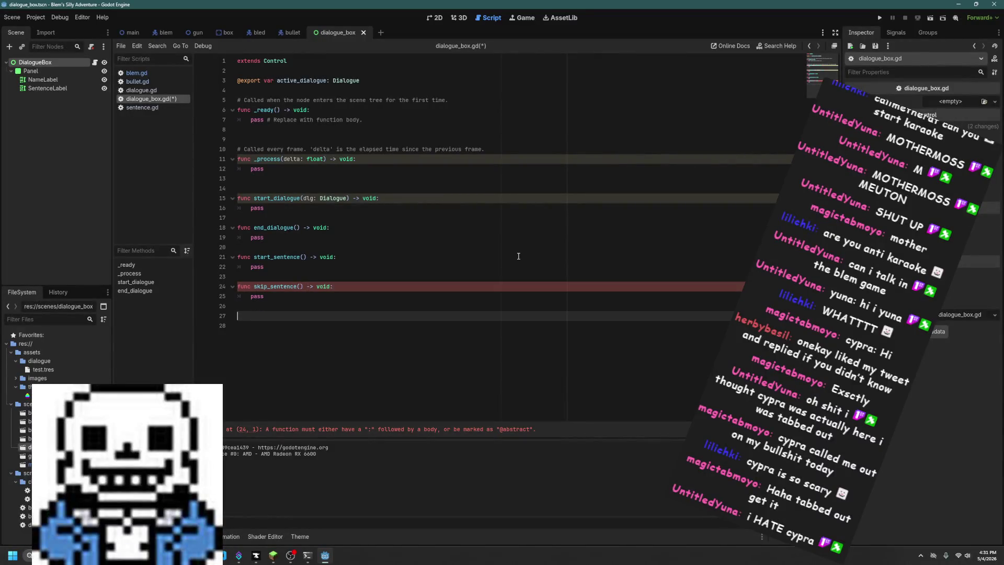
text(func next_sentence() -> void:)
key(Return)
text(pa)
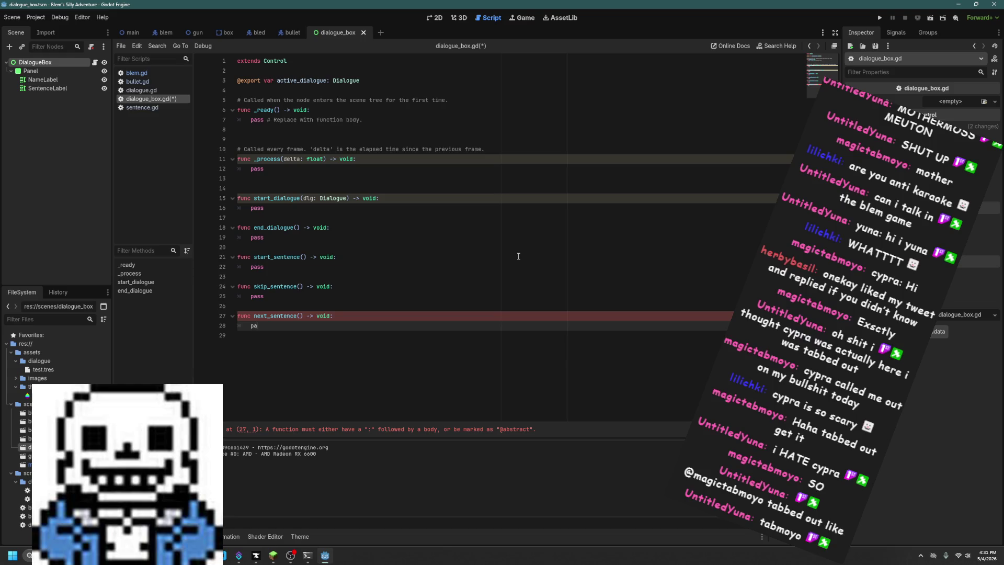
text(s)
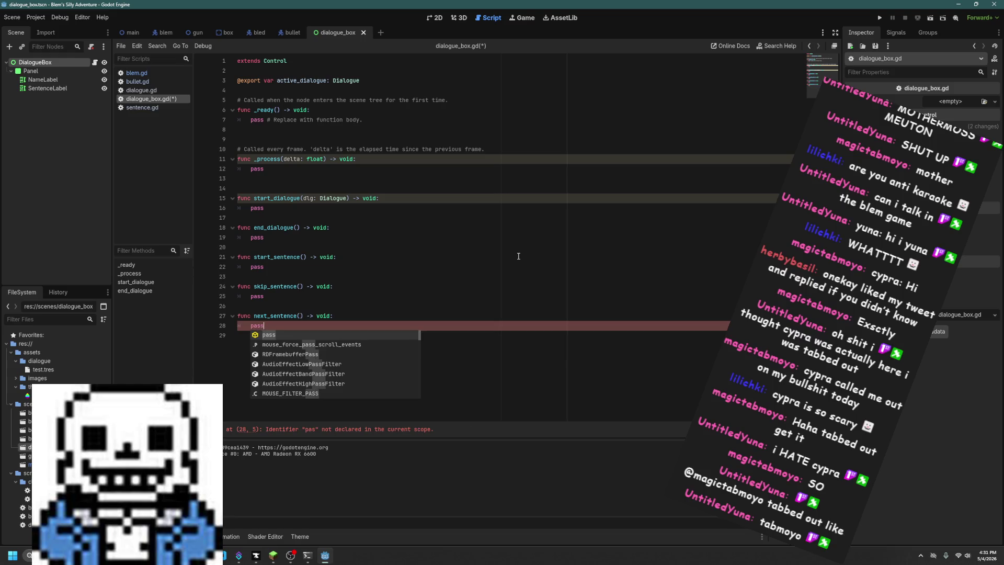
text(s)
key(ctrl+s)
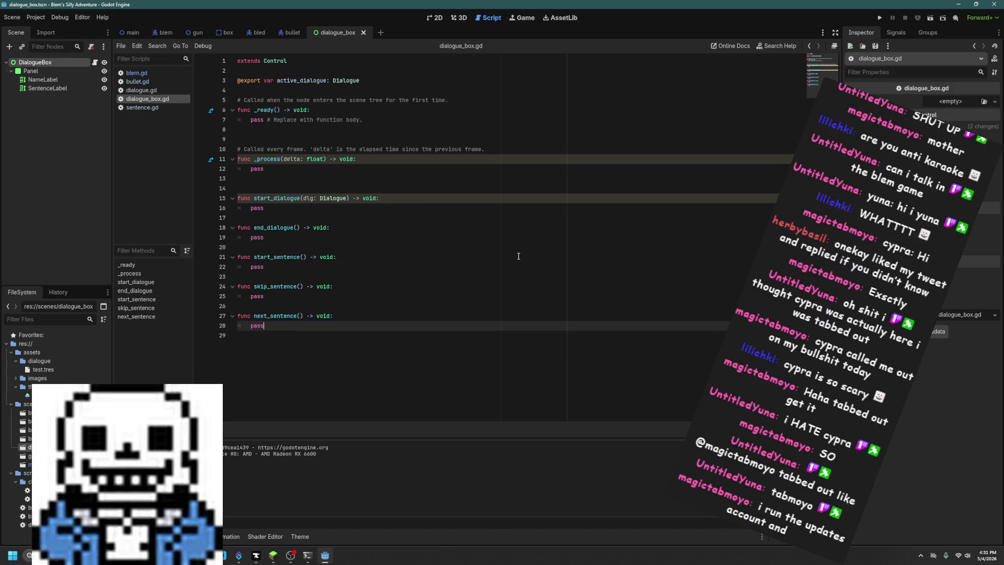
key(Return)
key(Return)
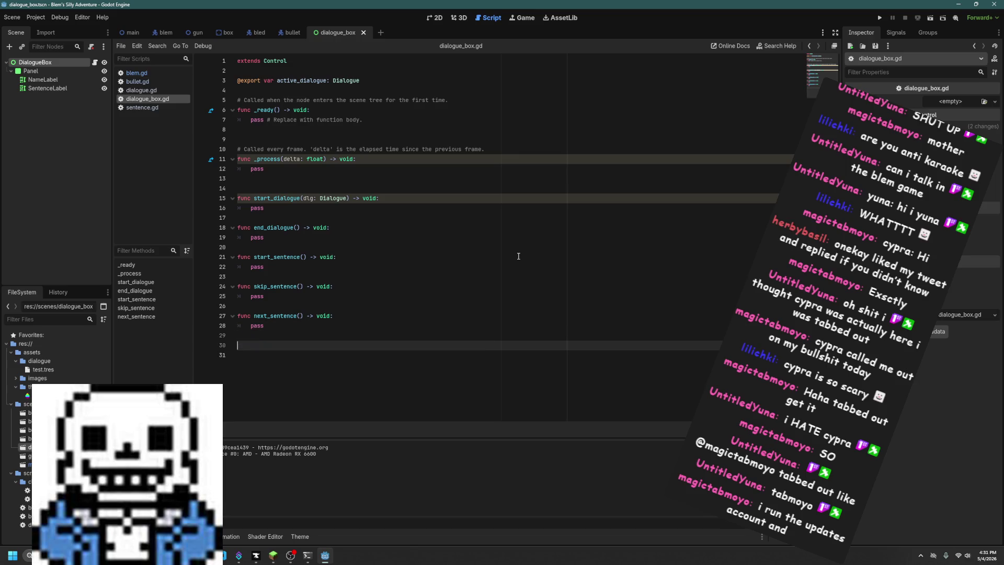
text(func)
key(ctrl+z)
key(ctrl+z)
key(ctrl+z)
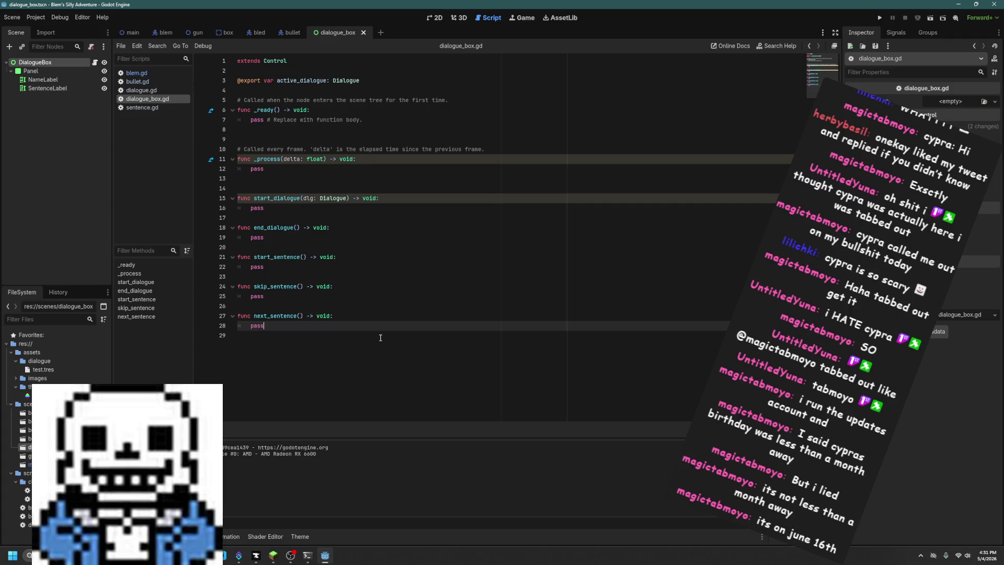
mouse_move(367, 324)
mouse_down()
mouse_move(239, 61)
mouse_move(324, 209)
mouse_move(338, 317)
mouse_move(376, 281)
mouse_up()
click(239, 62)
click(340, 317)
click(344, 322)
click(378, 280)
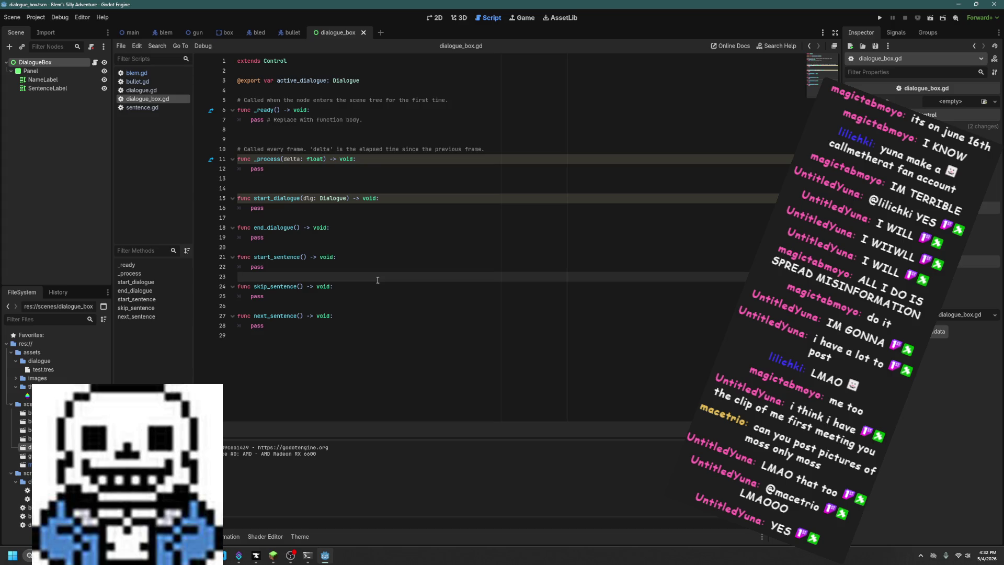
click(377, 268)
right_click(377, 268)
key(Escape)
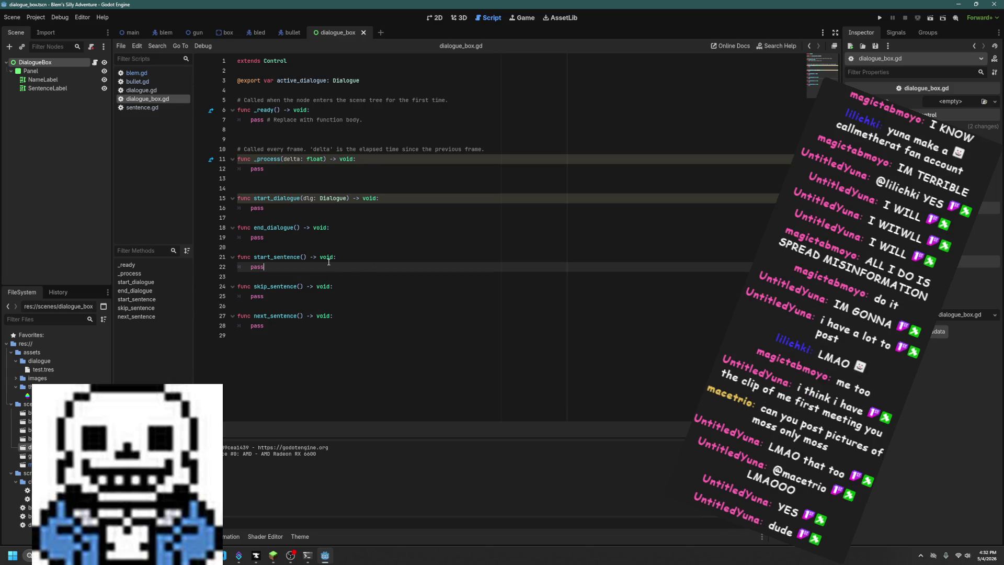
mouse_move(293, 352)
mouse_down()
mouse_move(292, 111)
mouse_move(237, 61)
mouse_move(271, 99)
mouse_move(305, 328)
mouse_up()
click(239, 61)
click(305, 328)
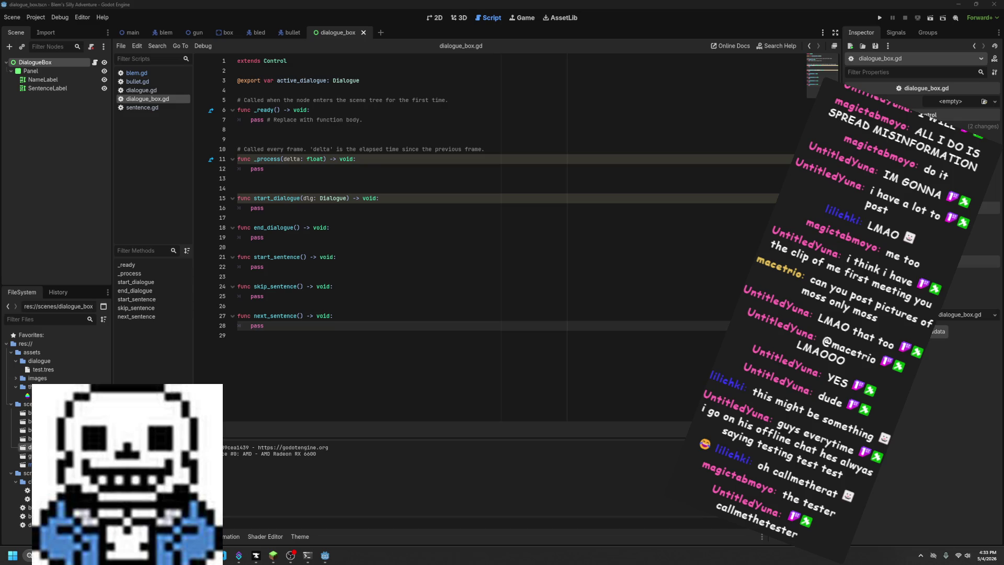
click(348, 240)
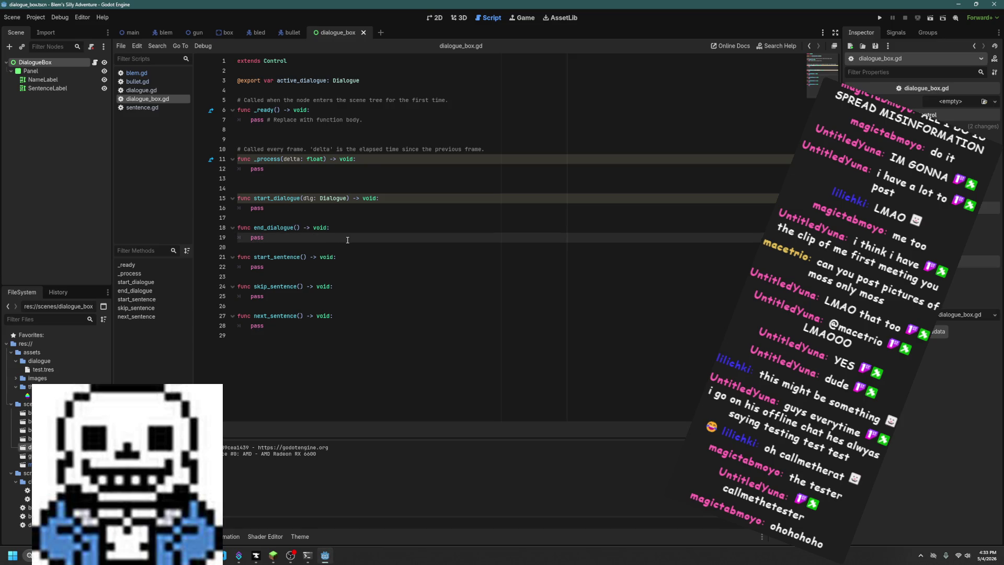
click(344, 255)
click(346, 264)
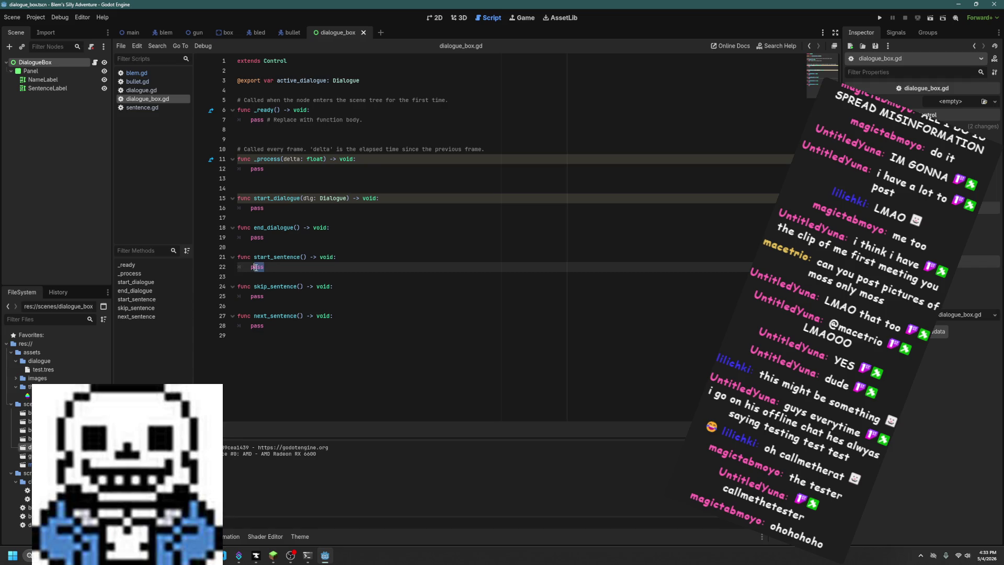
click(276, 267)
click(295, 95)
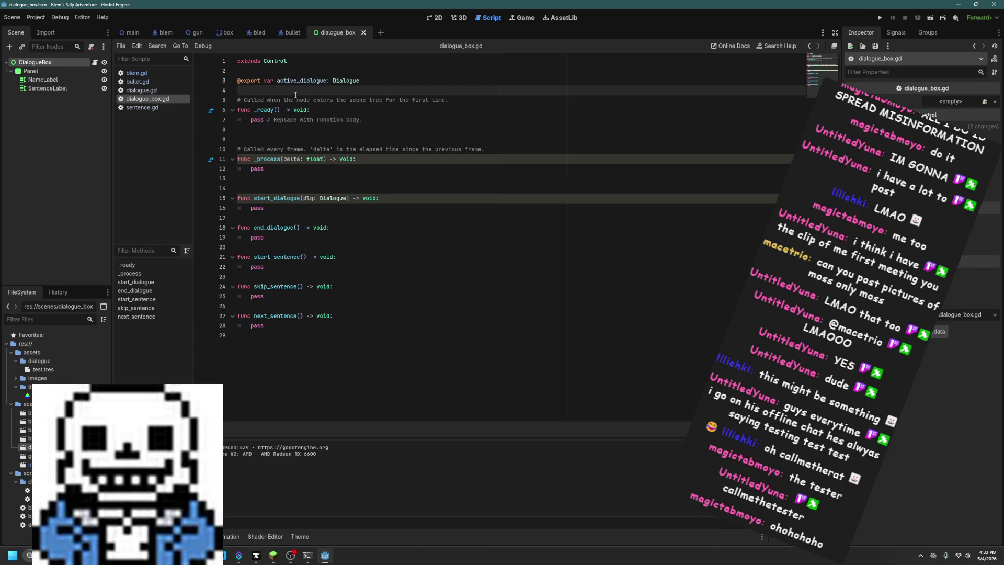
- Declare 'var active_sentence: Sentence' on a new line below active_dialogue
key(Return)
key(Up)
text(@)
key(BackSpace)
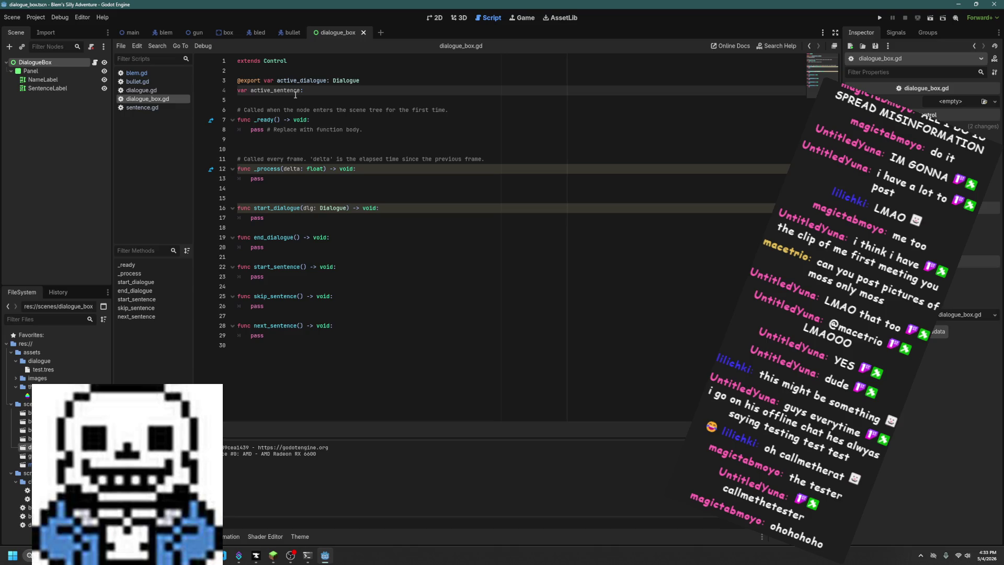
text(Sentence)
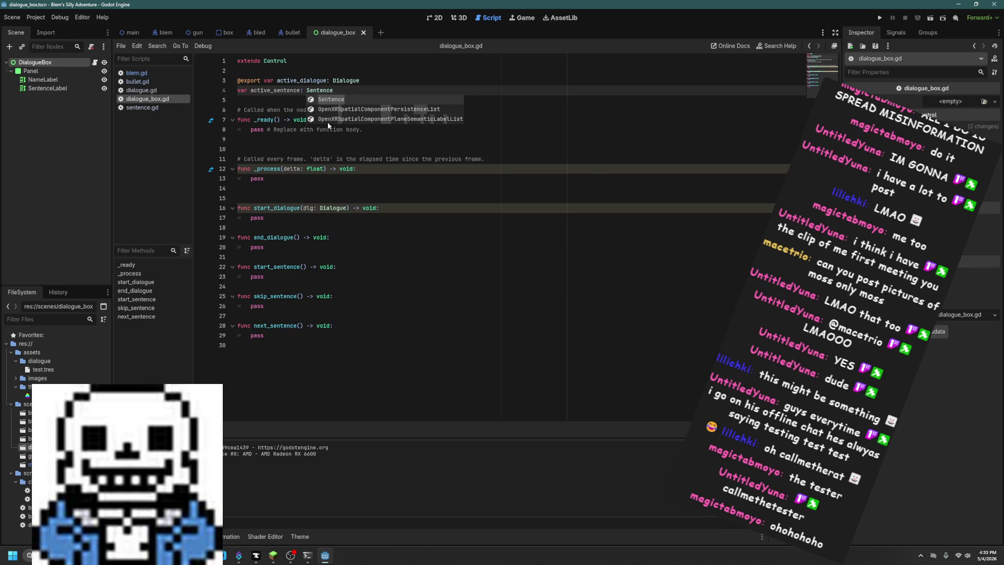
click(391, 175)
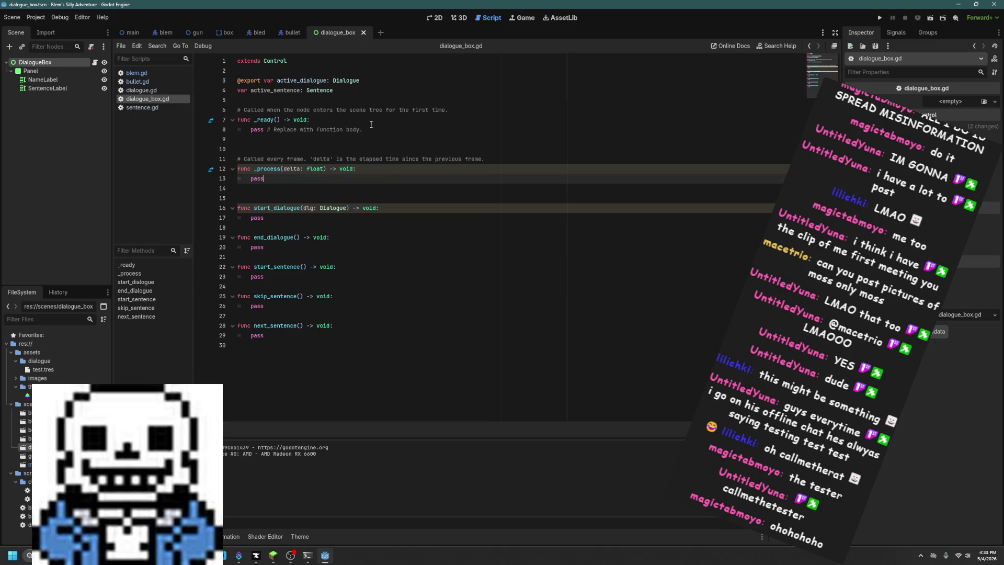
- Check dialogue.gd, adding a blank line after its id declaration
click(167, 90)
click(373, 91)
key(Return)
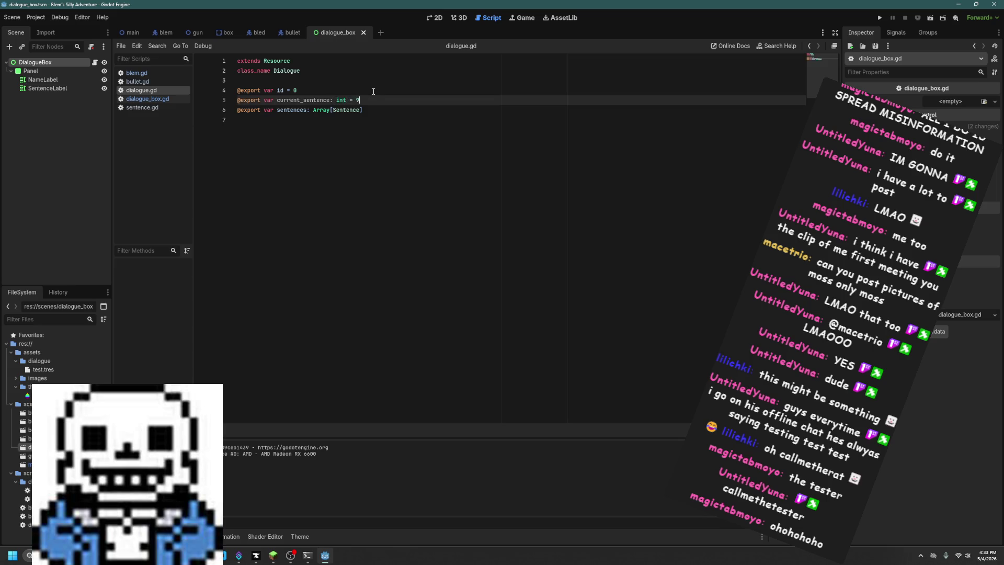
click(373, 91)
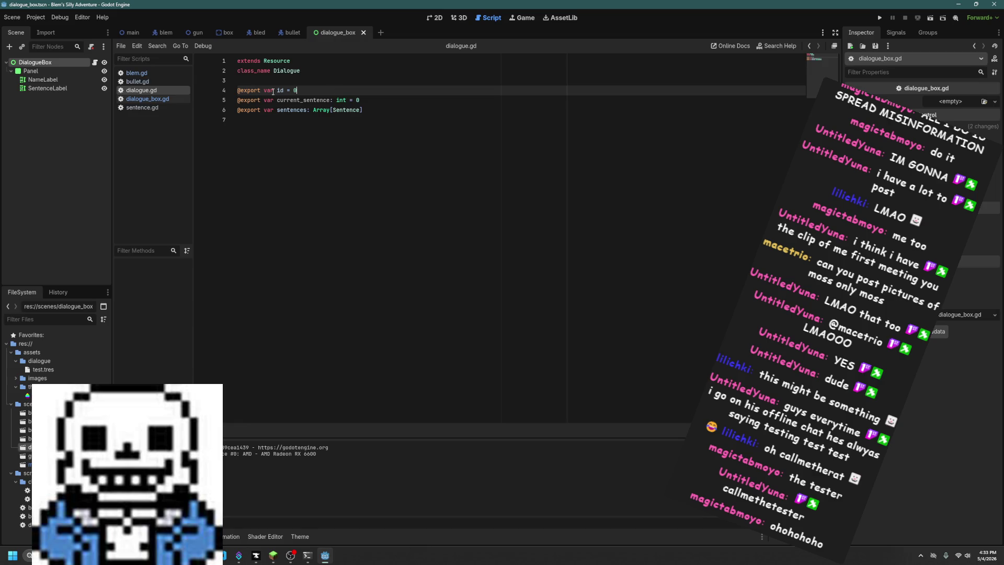
- Return to dialogue_box.gd and look over the pass-only function stubs
click(147, 99)
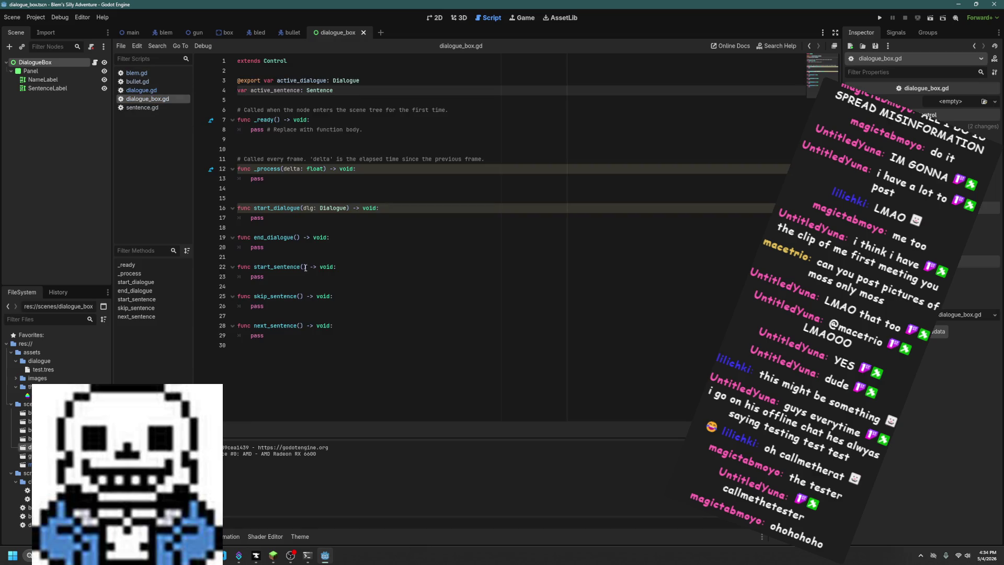
click(302, 276)
double_click(259, 276)
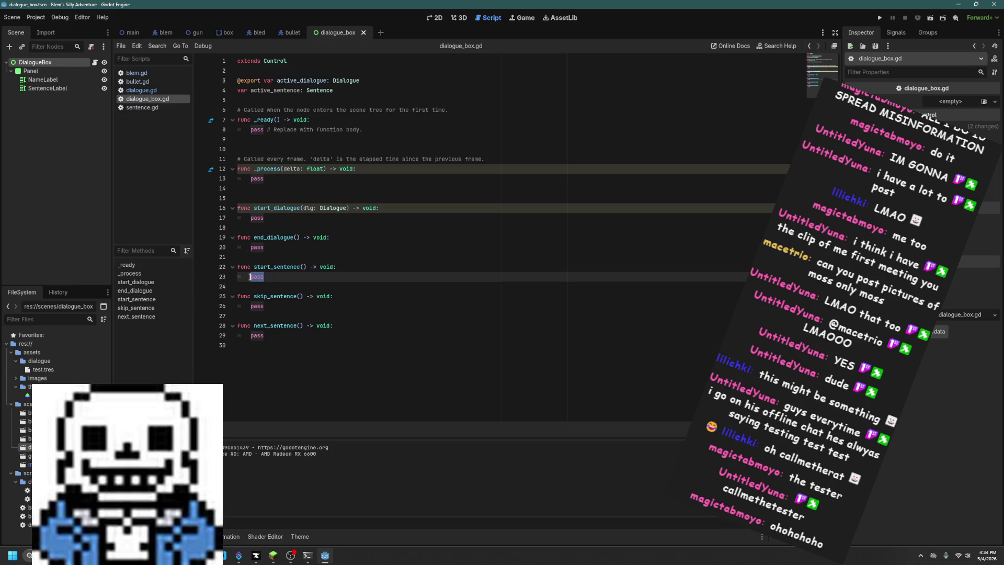
click(262, 277)
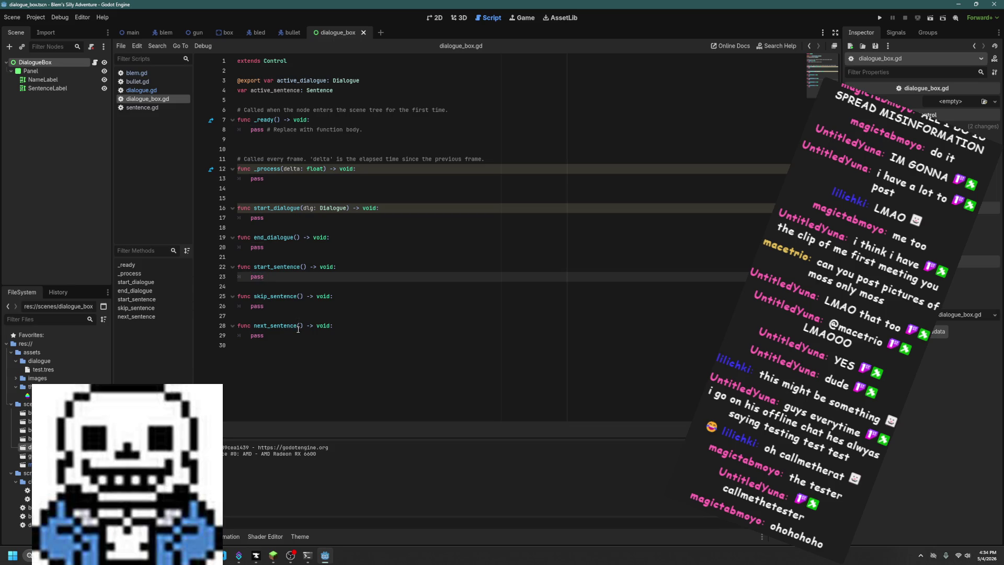
click(286, 336)
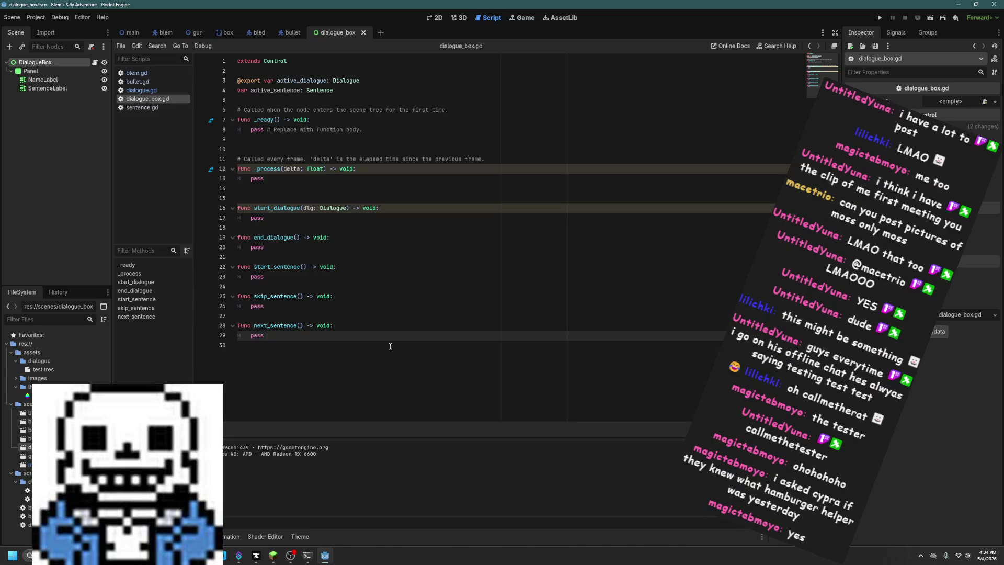
drag(390, 346, 290, 113)
click(266, 92)
click(293, 219)
key(Down)
key(Down)
key(Down)
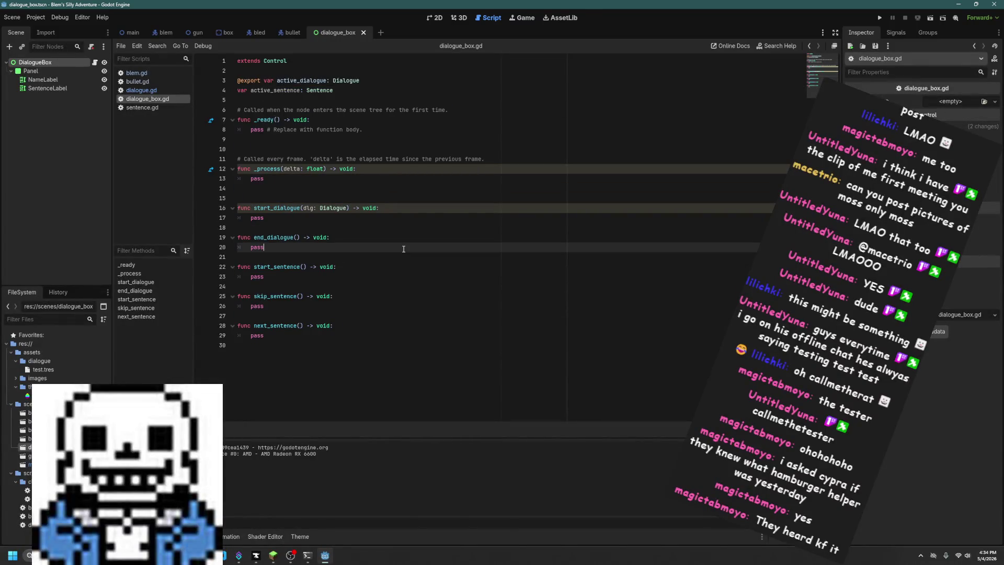
click(879, 19)
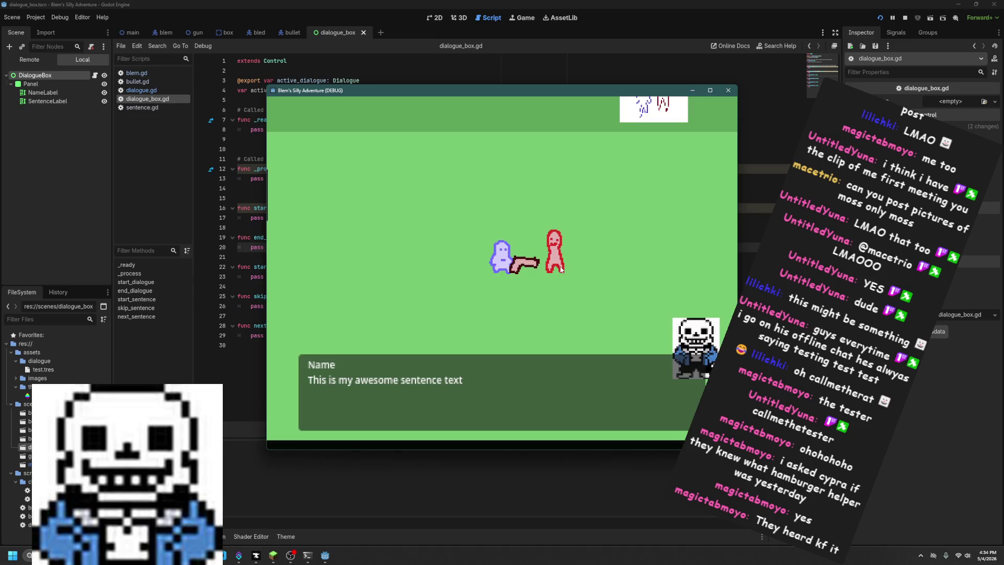
click(709, 90)
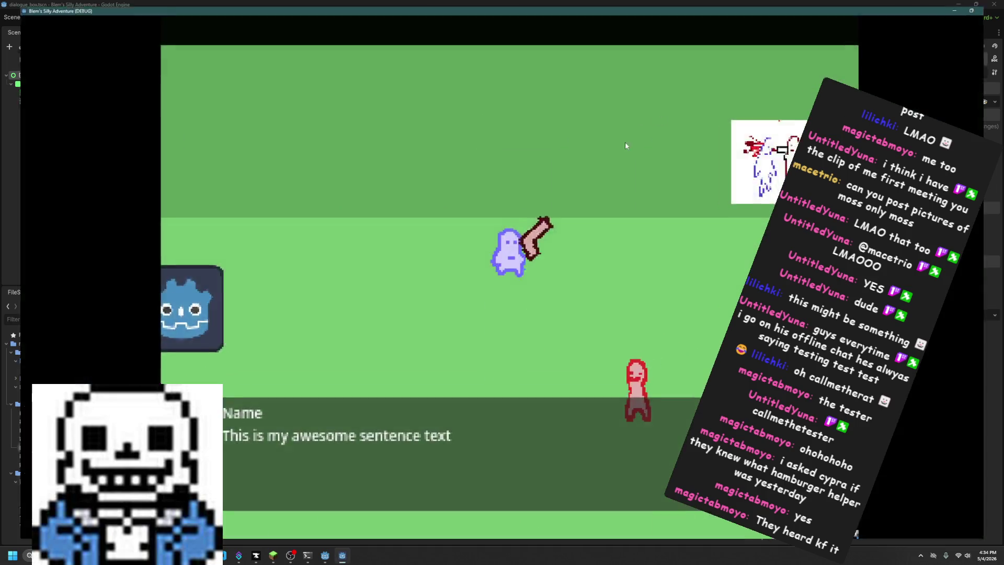
click(651, 237)
click(636, 229)
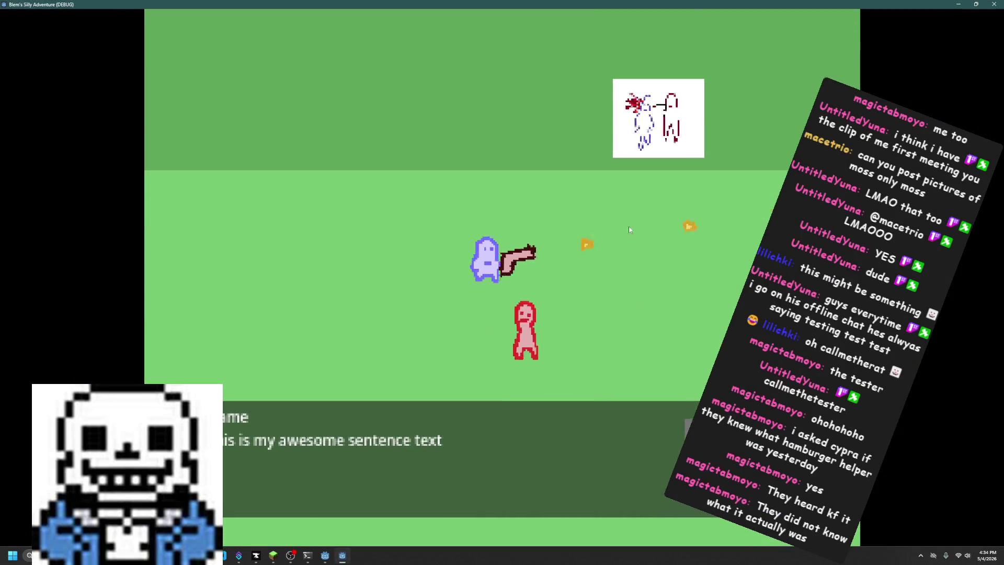
click(317, 256)
key(d)
click(497, 360)
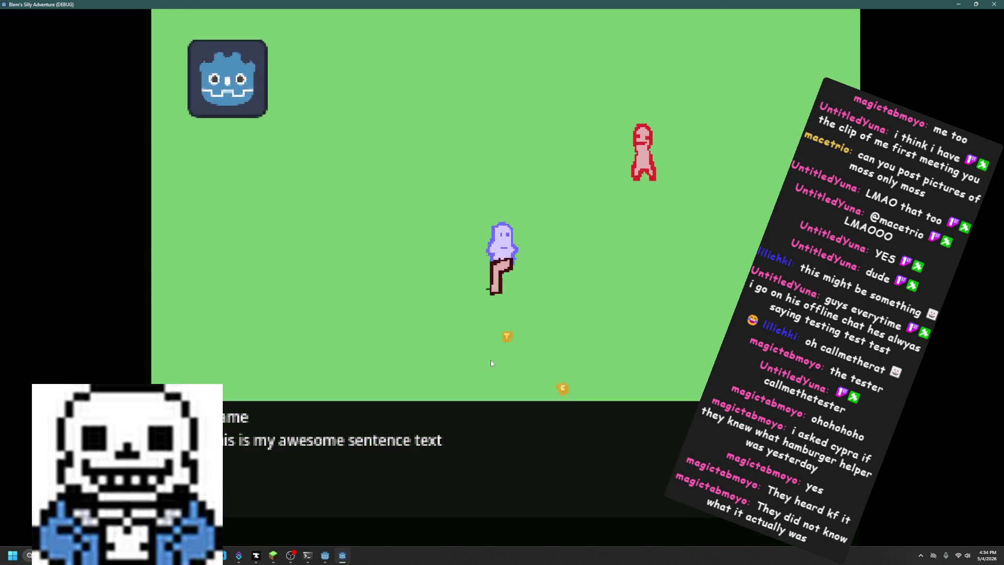
key(w)
key(s)
click(500, 184)
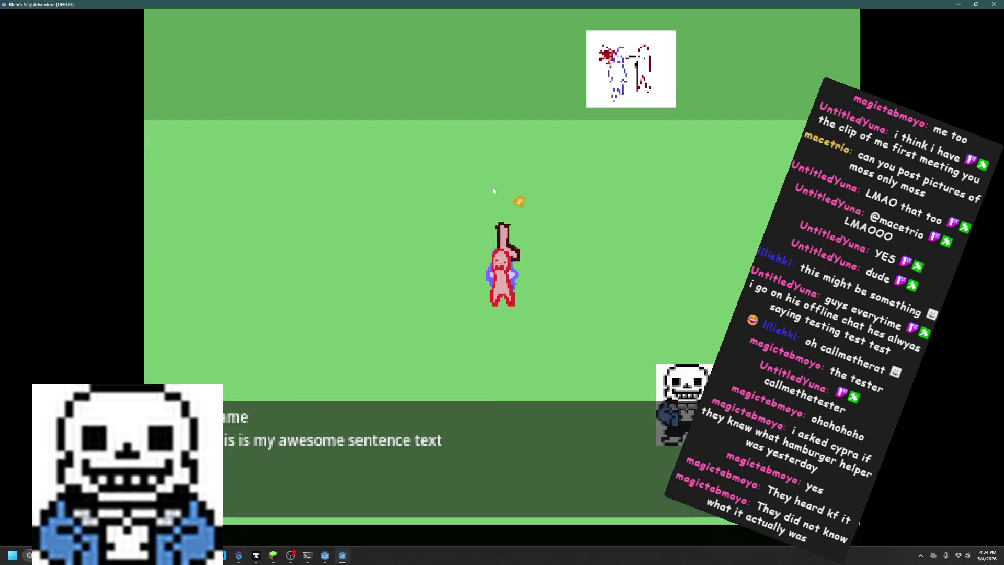
click(616, 308)
key(a)
click(476, 200)
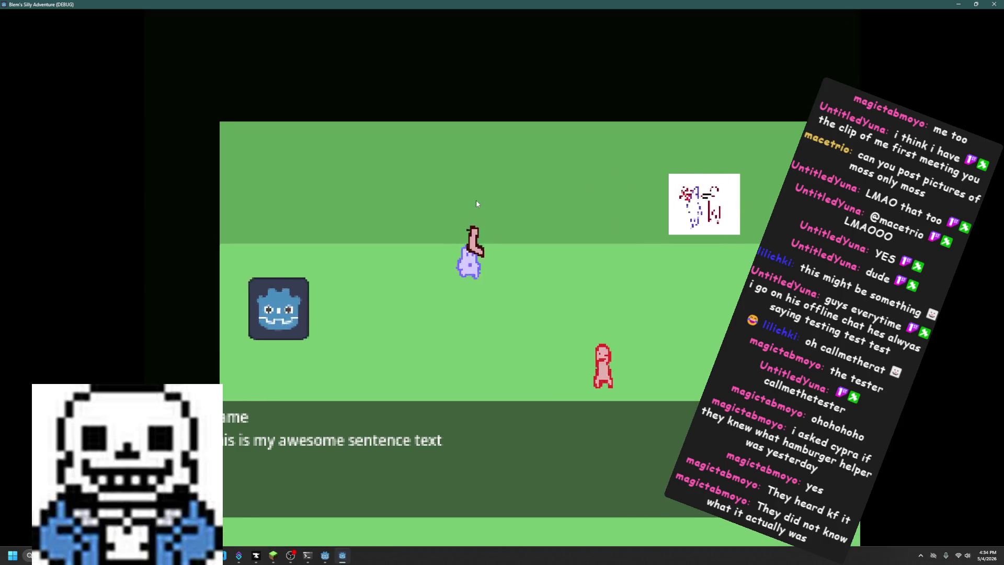
key(d)
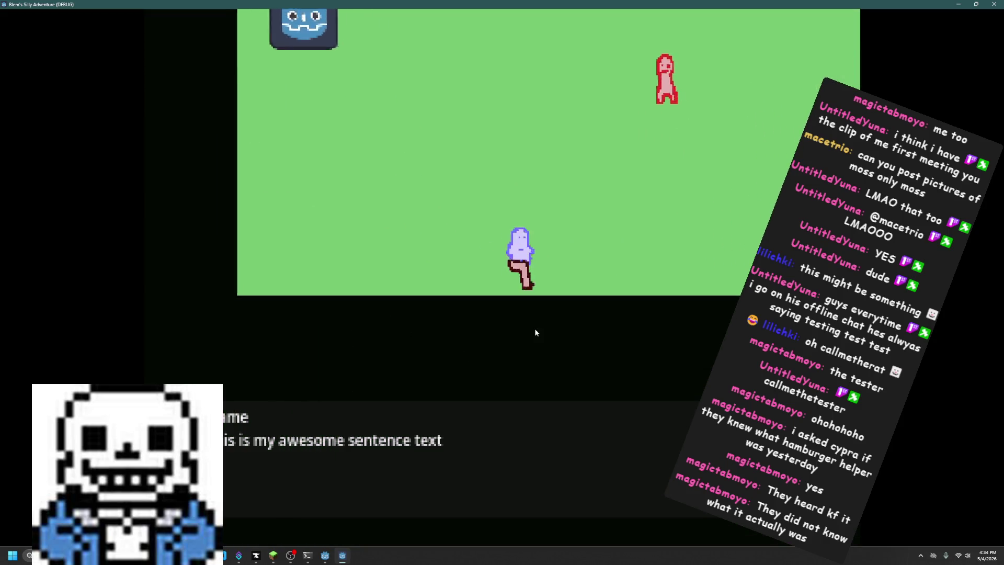
key(w)
click(487, 327)
key(w)
key(d)
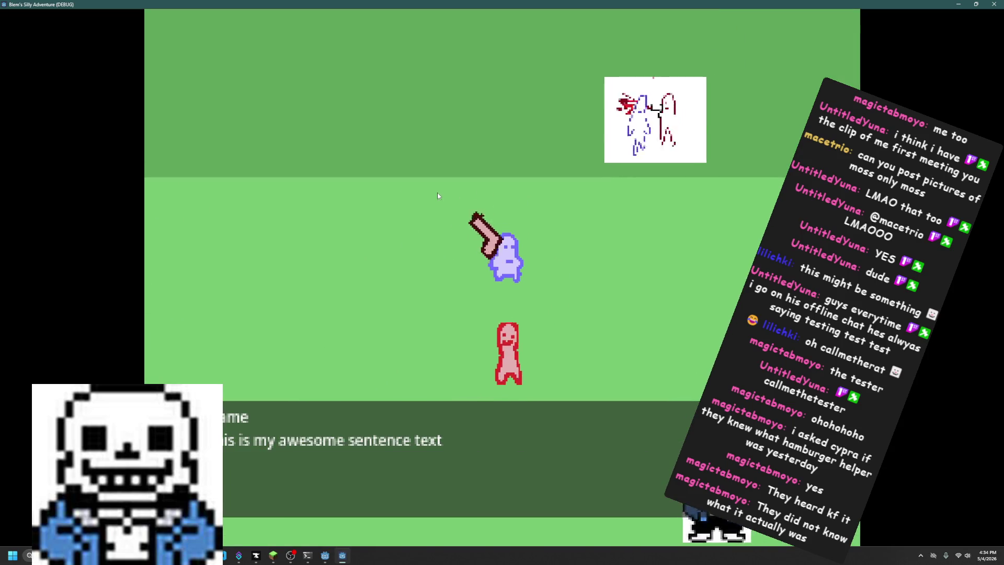
key(d)
key(s)
key(s)
key(d)
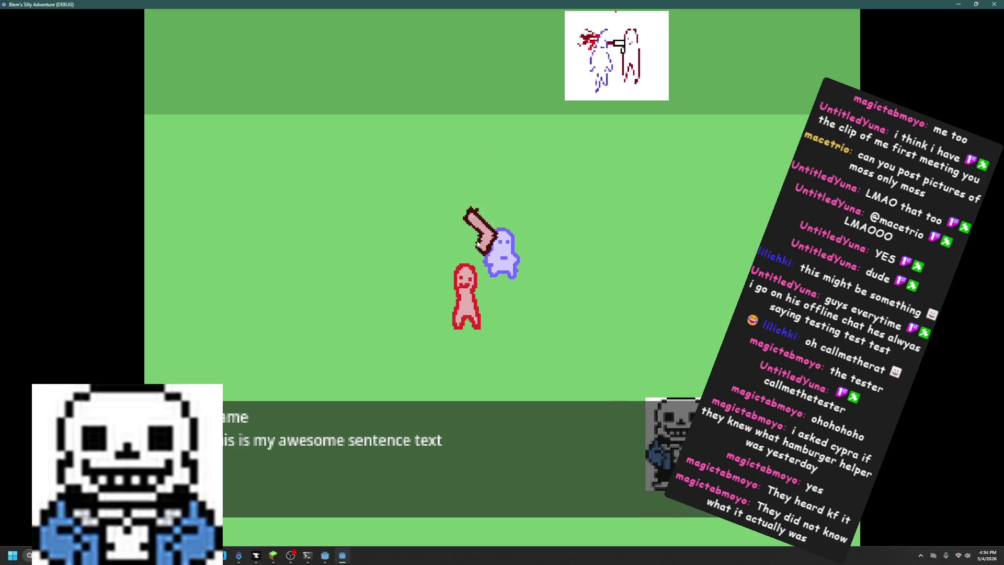
click(566, 272)
key(a)
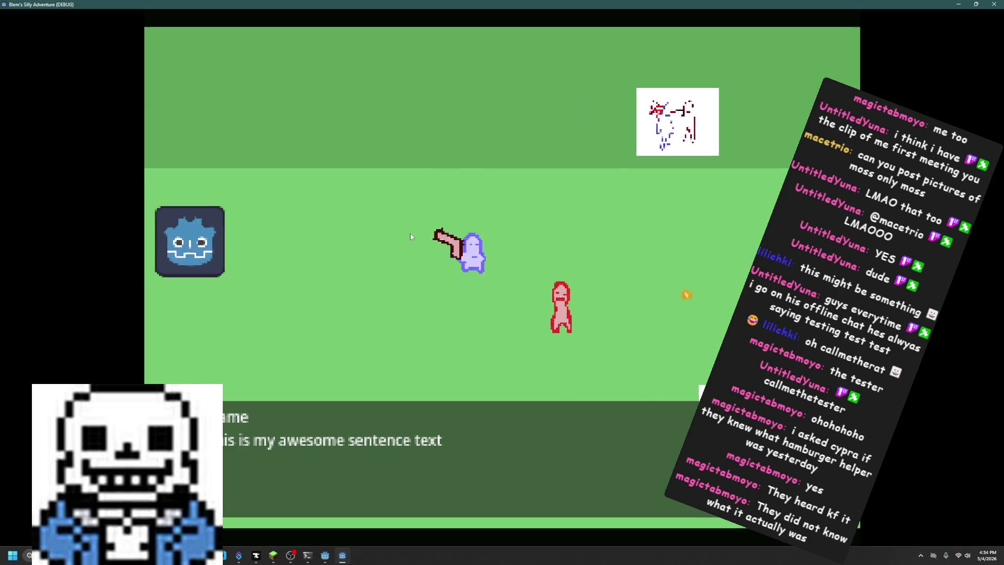
click(385, 253)
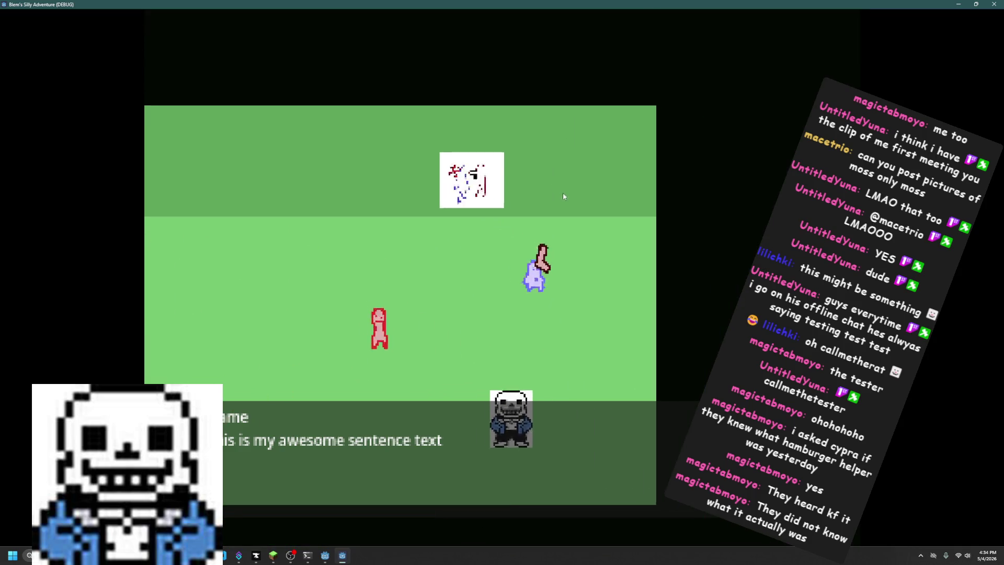
key(s)
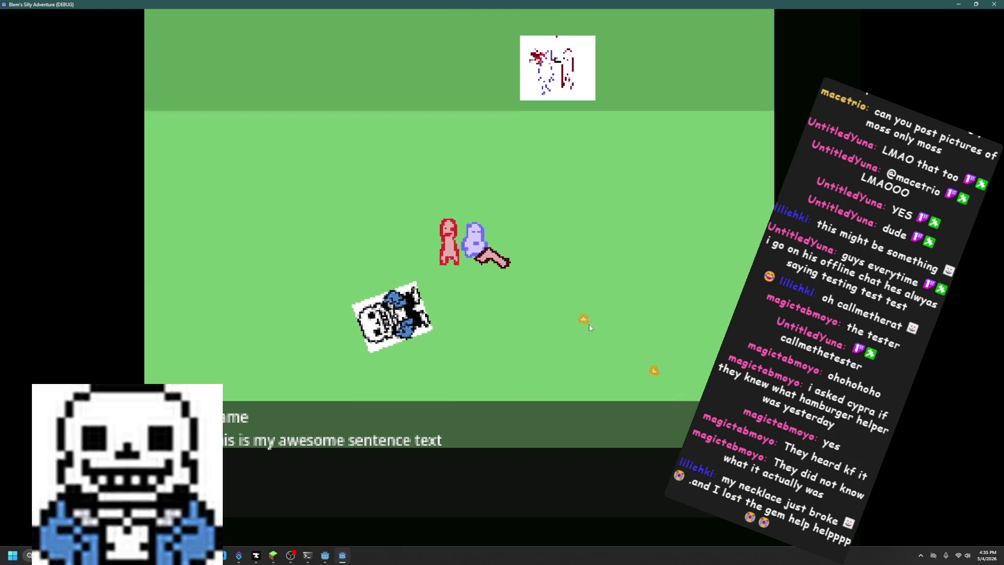
click(347, 230)
click(146, 268)
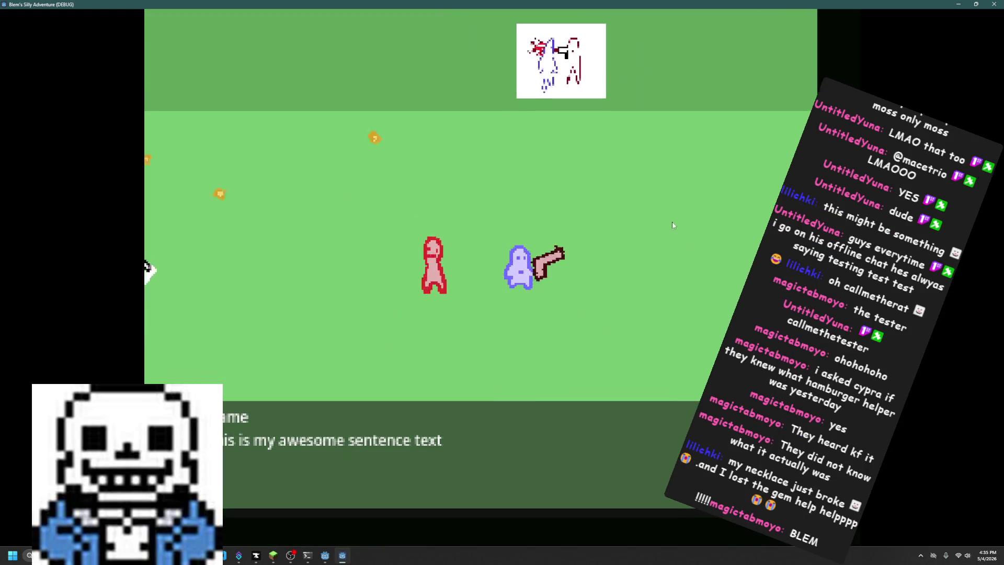
click(694, 269)
click(673, 289)
click(628, 296)
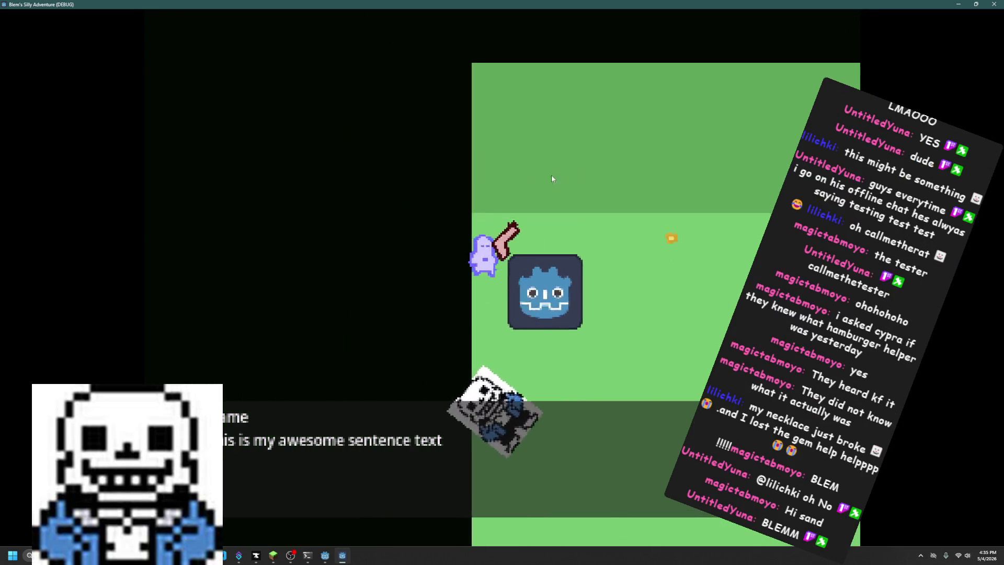
click(519, 174)
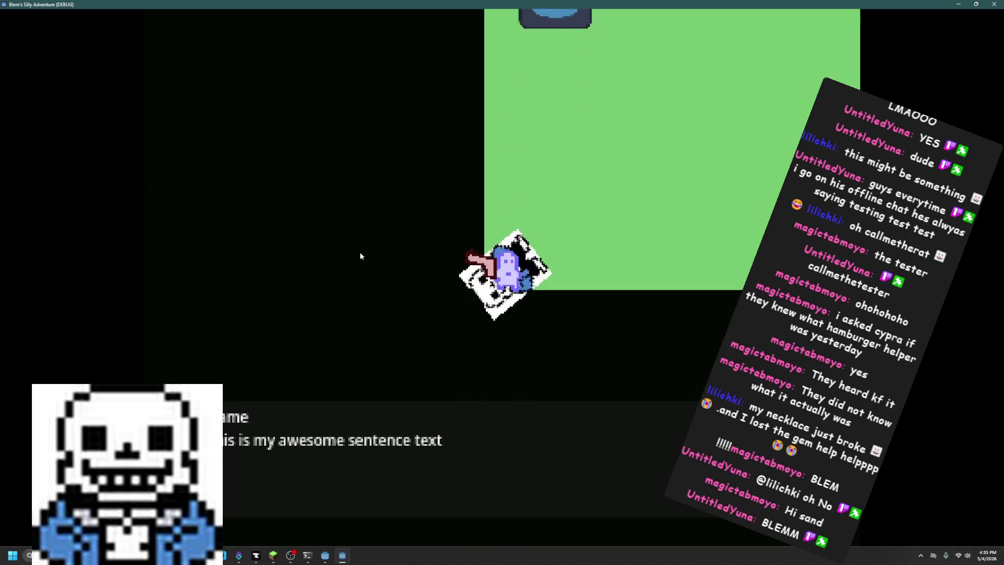
click(648, 300)
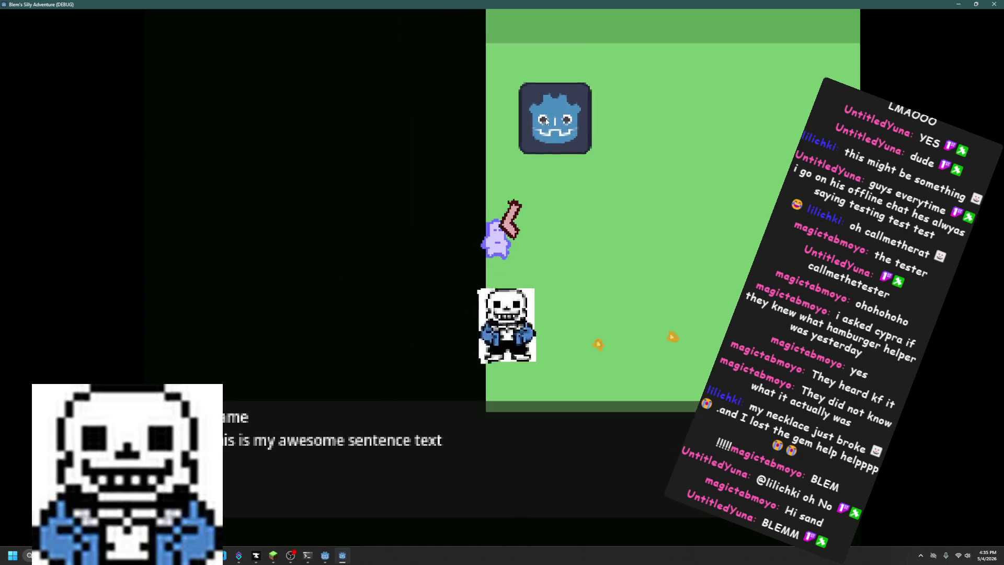
click(373, 233)
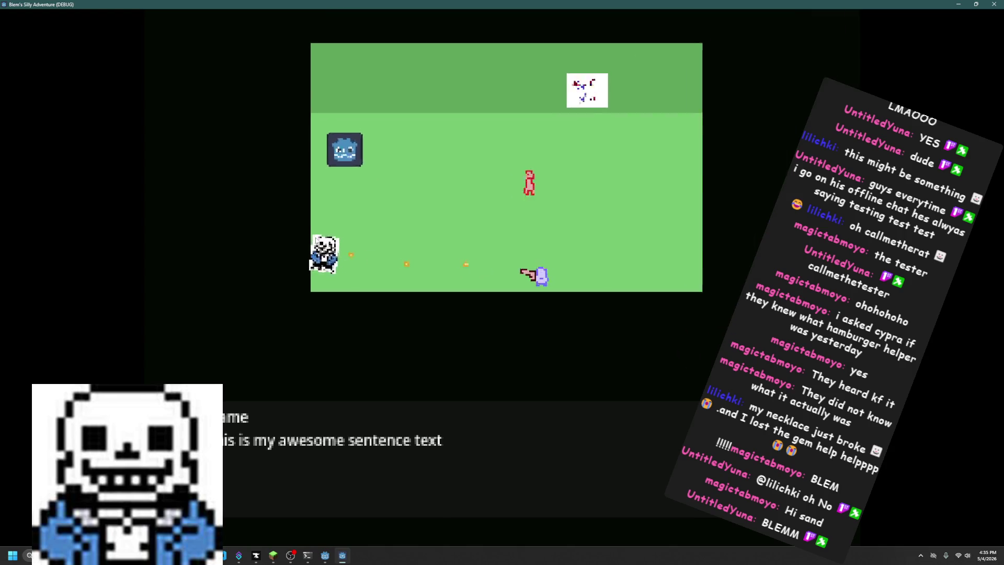
click(598, 289)
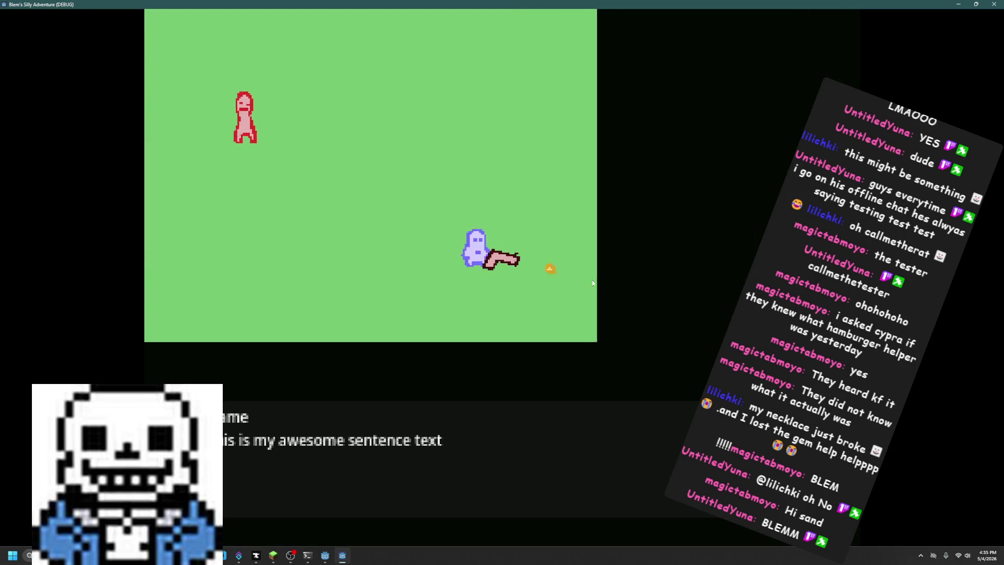
click(592, 271)
click(531, 320)
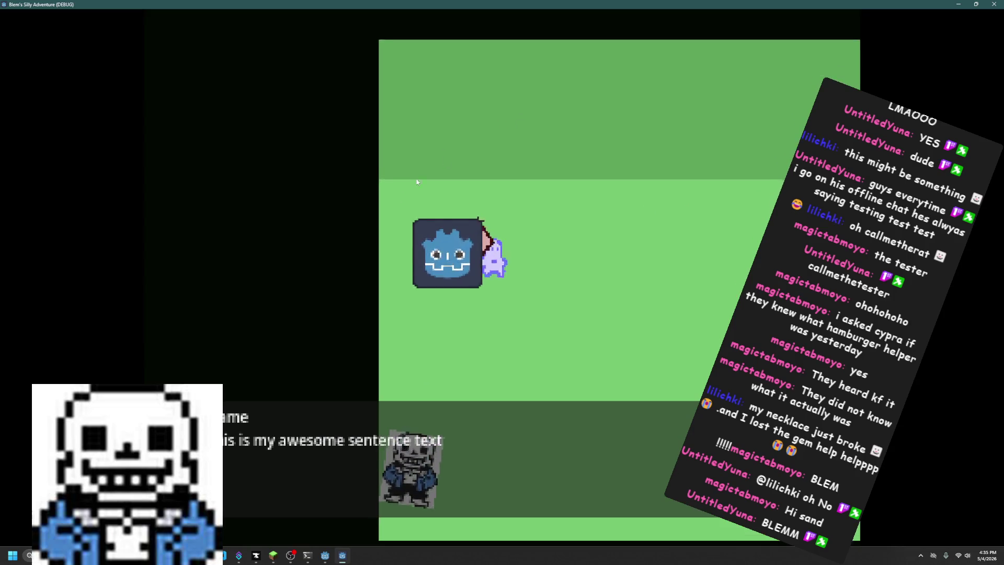
click(450, 288)
click(450, 289)
click(450, 288)
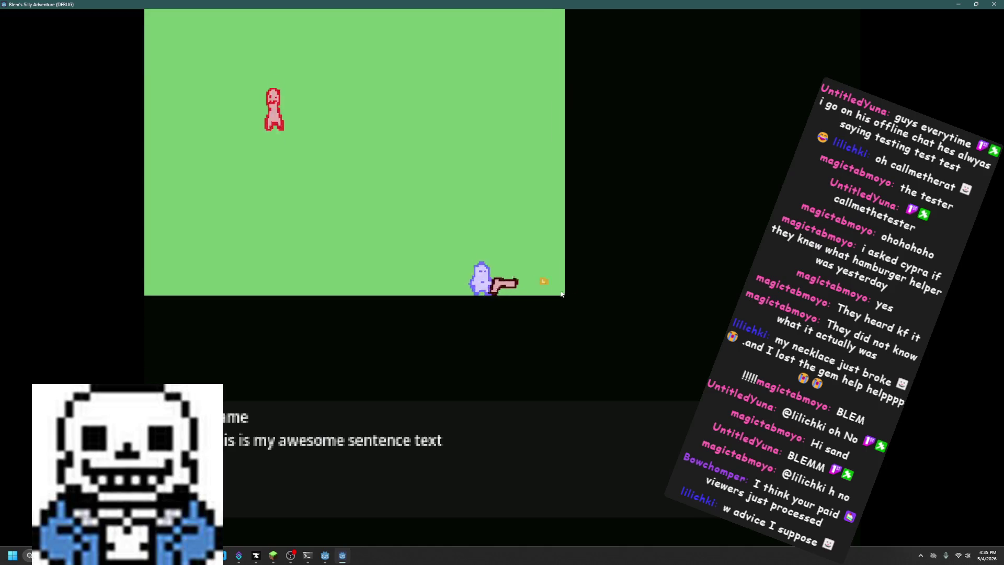
click(490, 336)
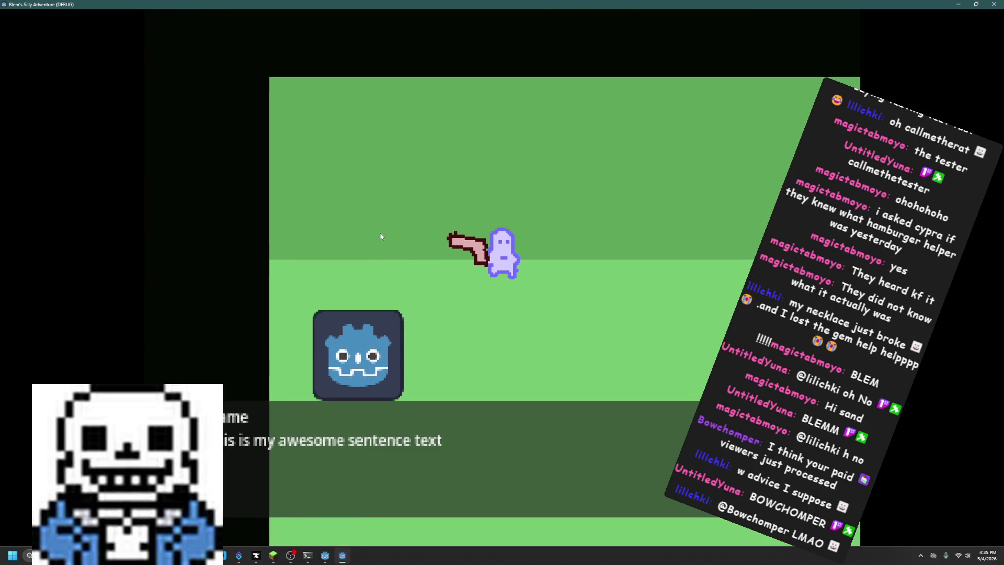
click(380, 231)
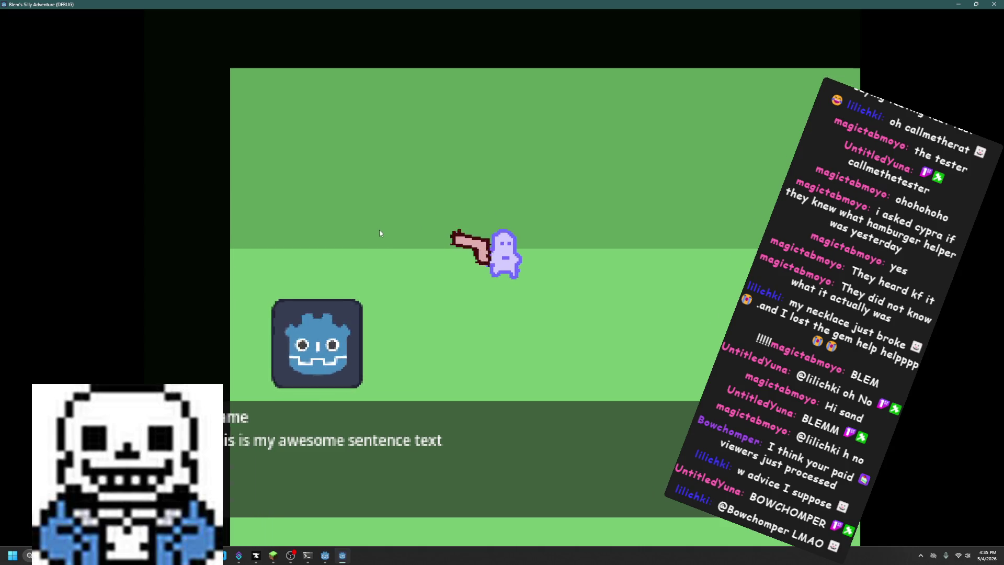
click(376, 245)
click(375, 245)
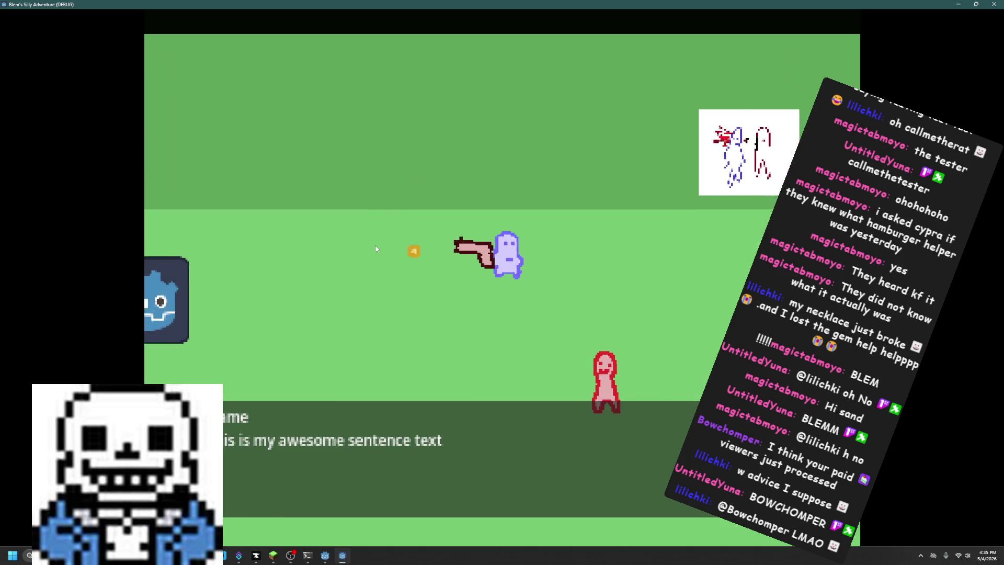
click(376, 246)
click(375, 246)
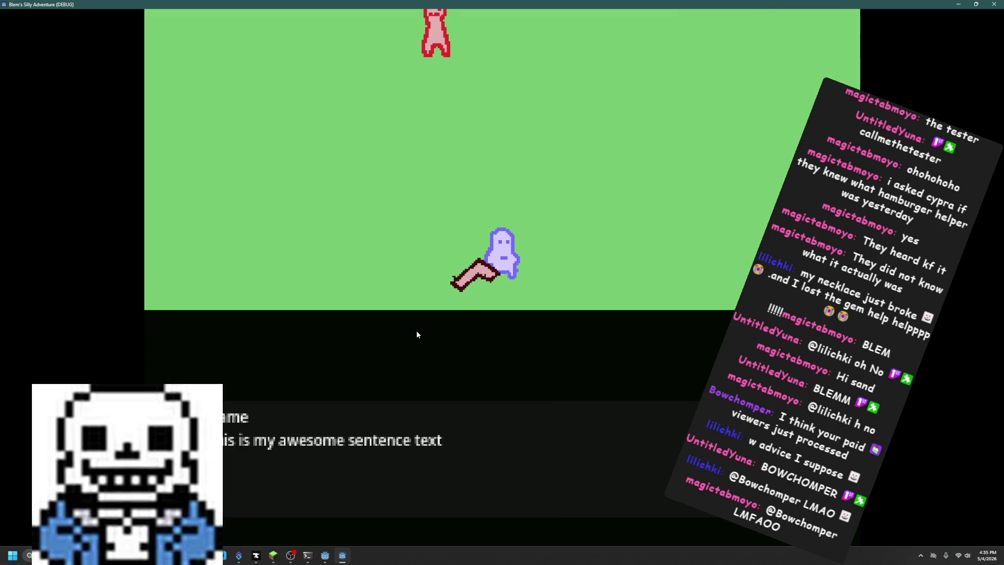
click(488, 332)
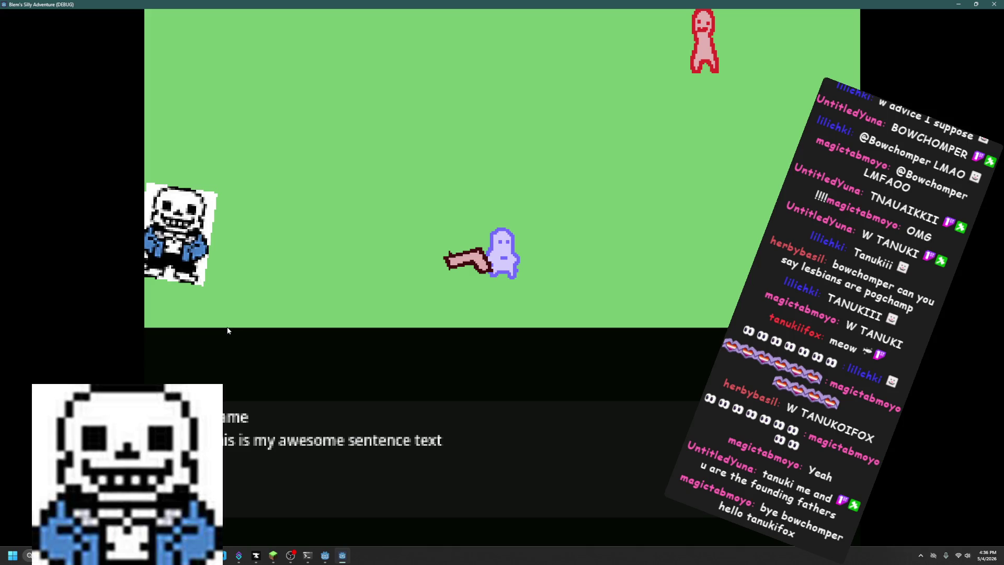
click(236, 230)
click(235, 231)
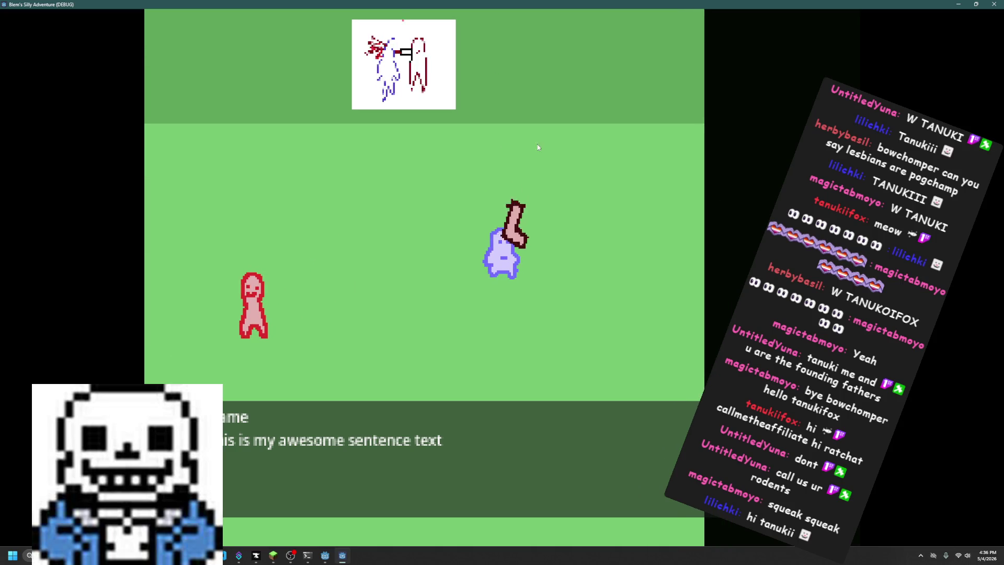
click(607, 185)
- Fire bursts from the ghost's gun, walk it up-right then down-right, and shoot right
click(606, 197)
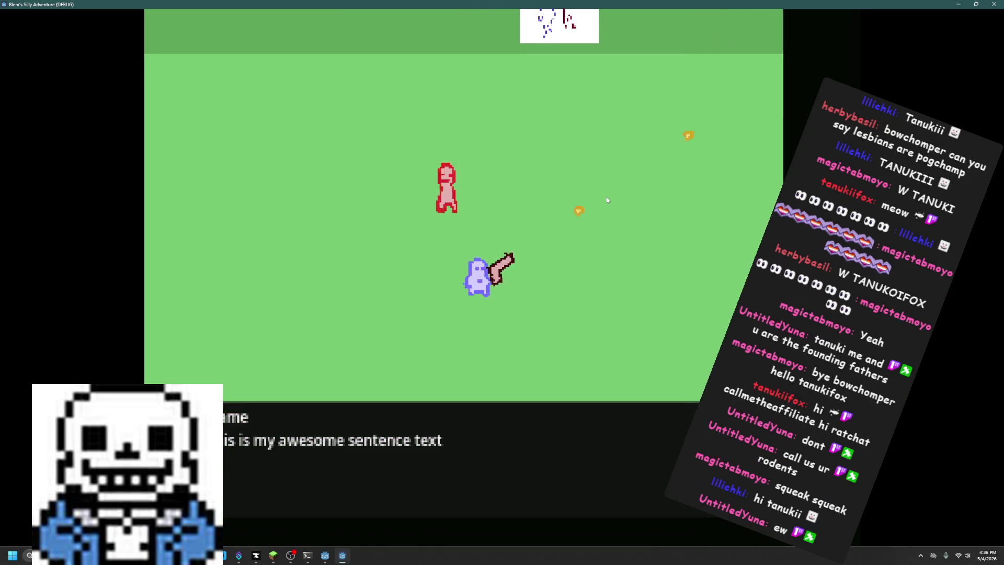
click(607, 214)
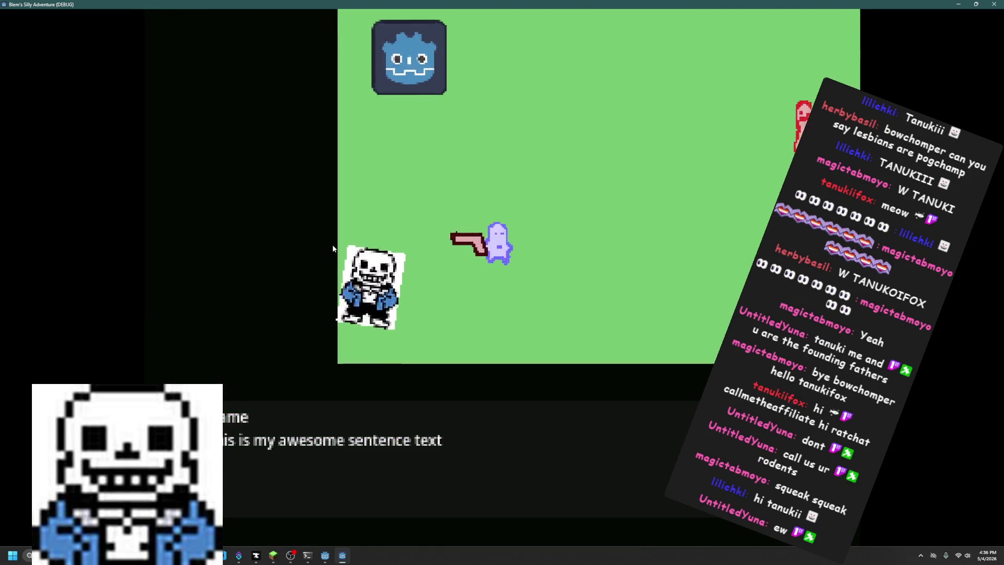
click(400, 312)
key(w)
key(d)
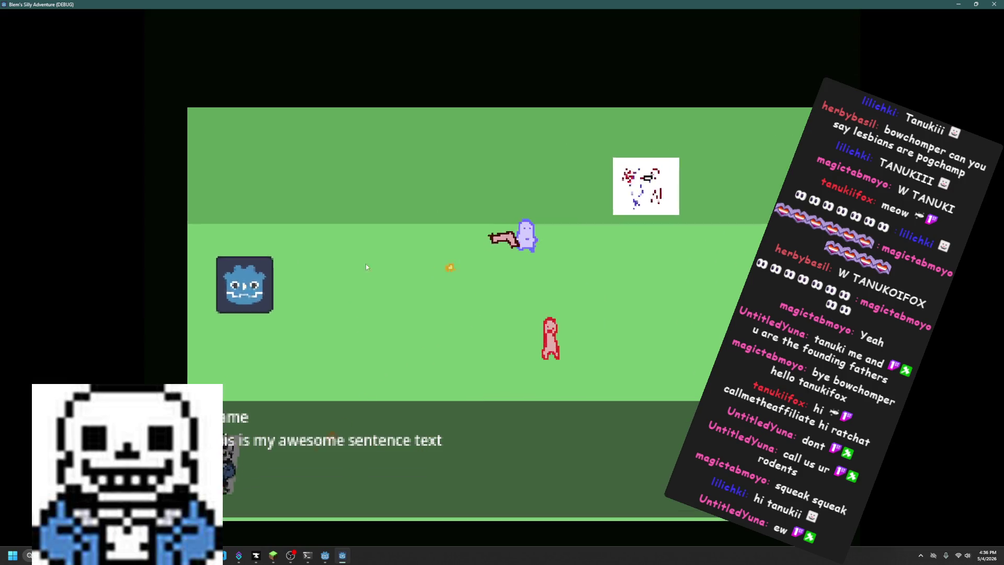
key(s)
key(d)
click(660, 268)
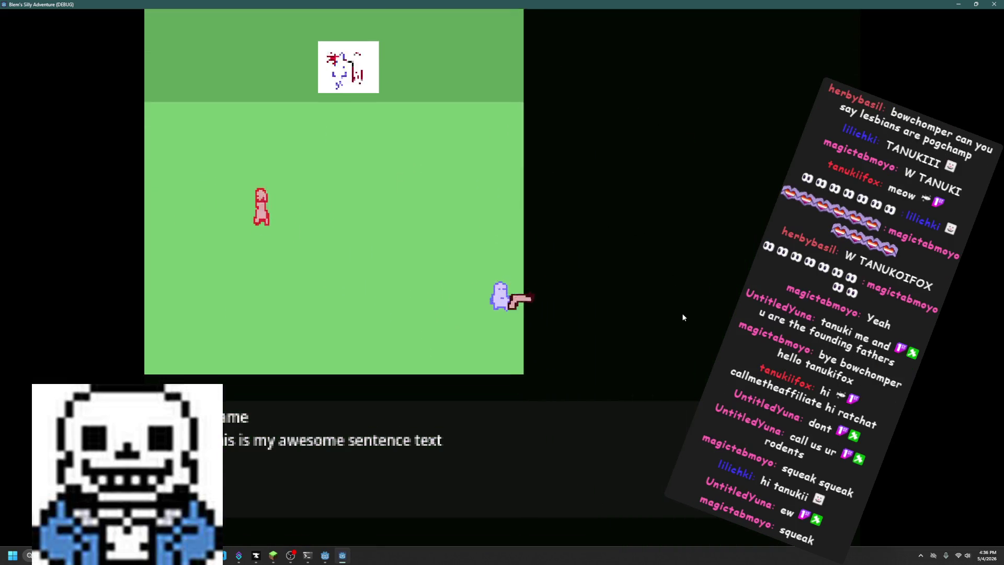
- Walk the ghost up past the Godot icon and down-right, firing while moving
key(a)
key(w)
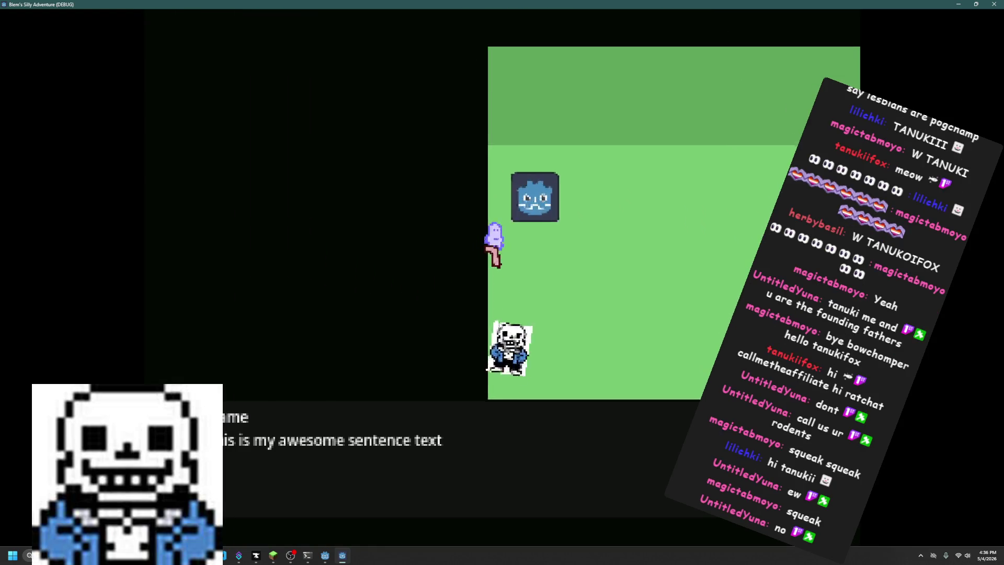
key(w)
key(d)
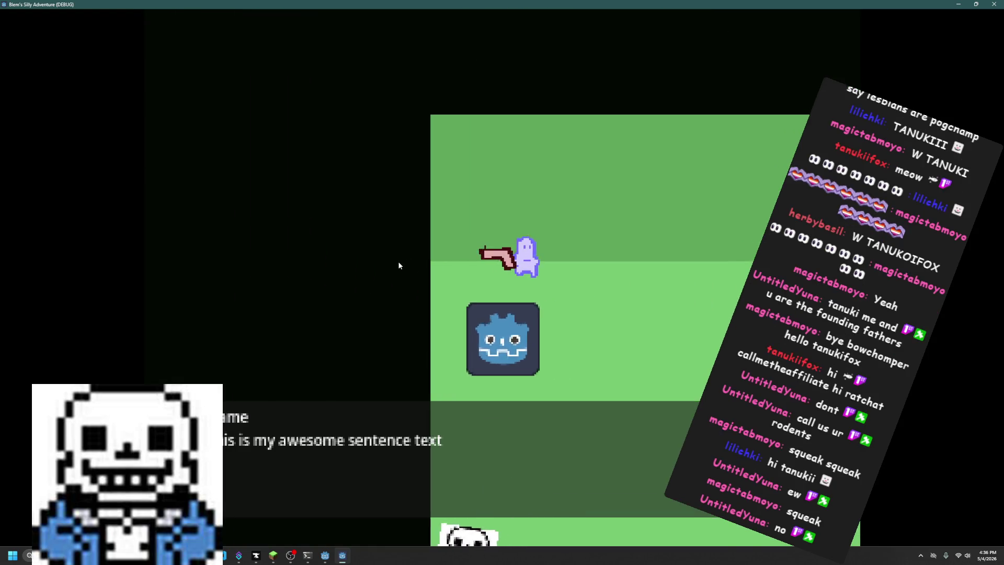
key(s)
key(d)
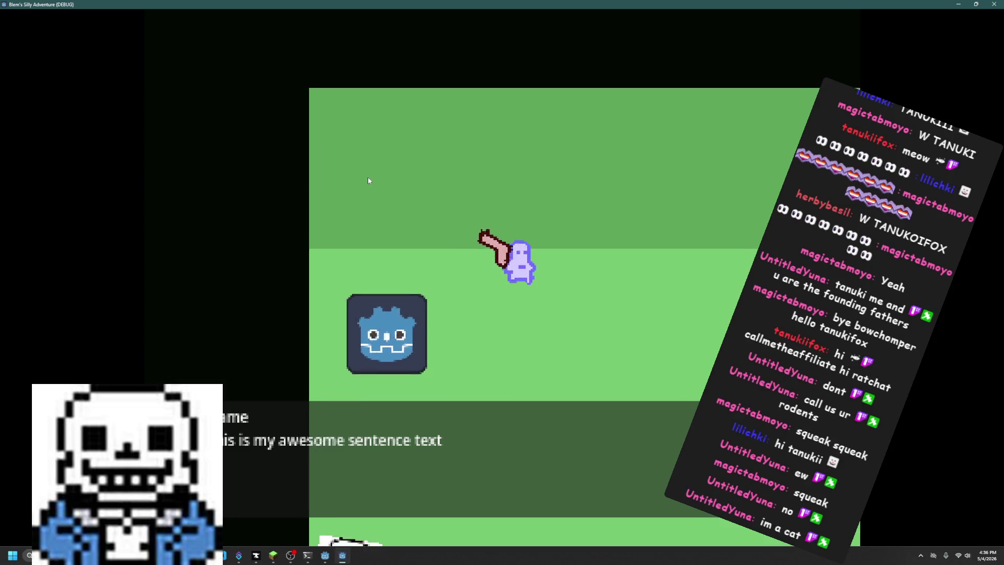
key(s)
key(d)
click(509, 184)
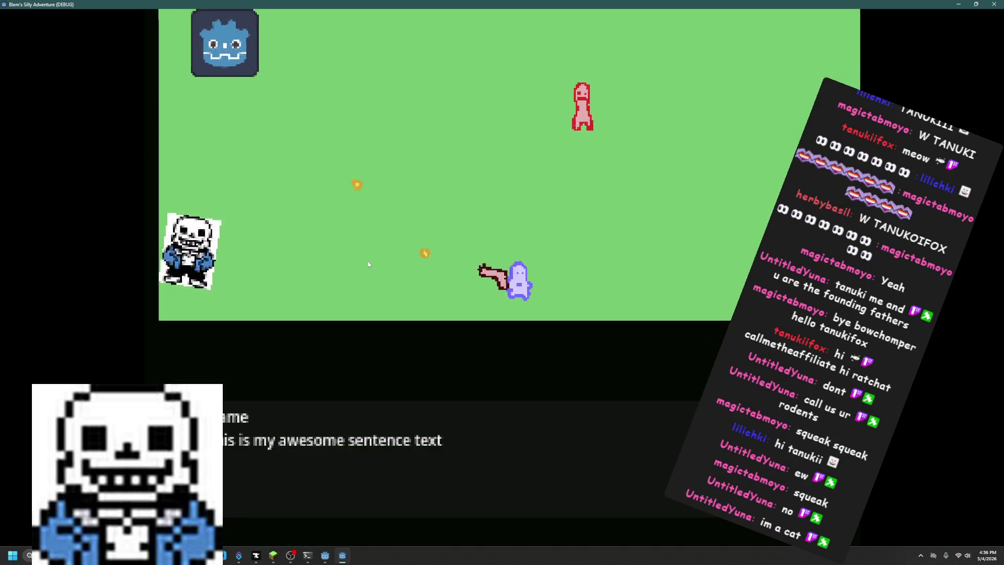
key(w)
click(661, 272)
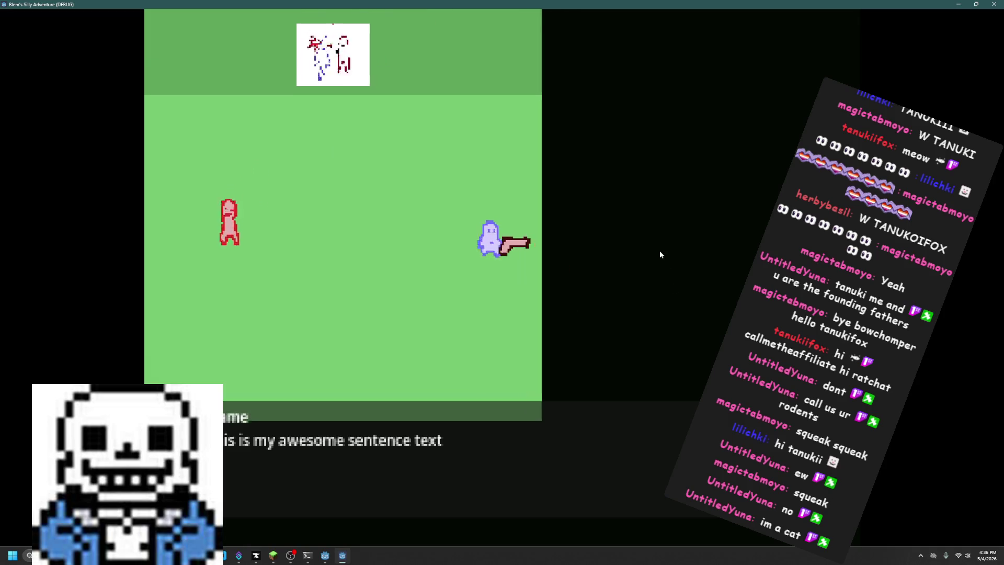
- Walk the ghost left and right past the Godot icon, fire, then go down and up to the top edge
key(a)
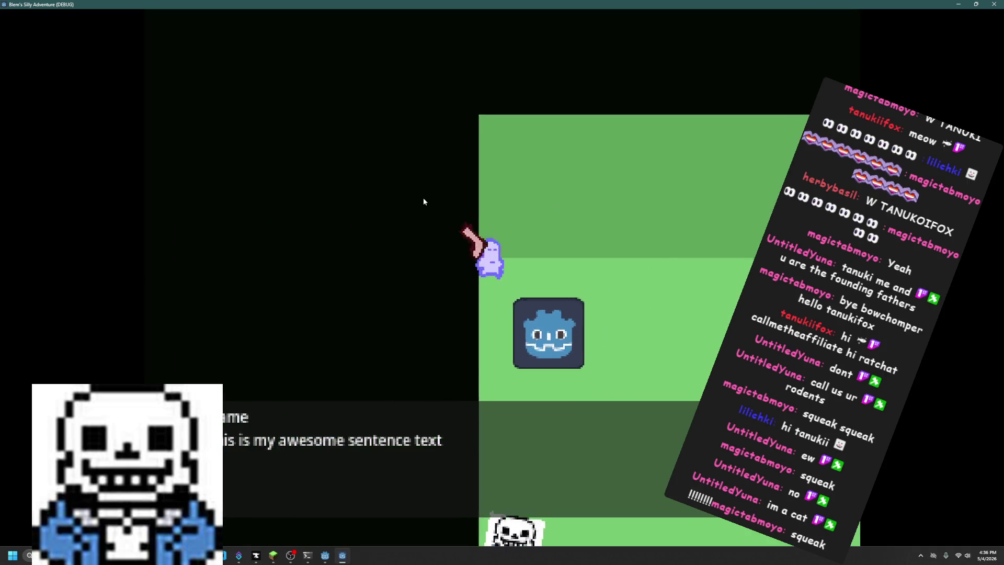
key(d)
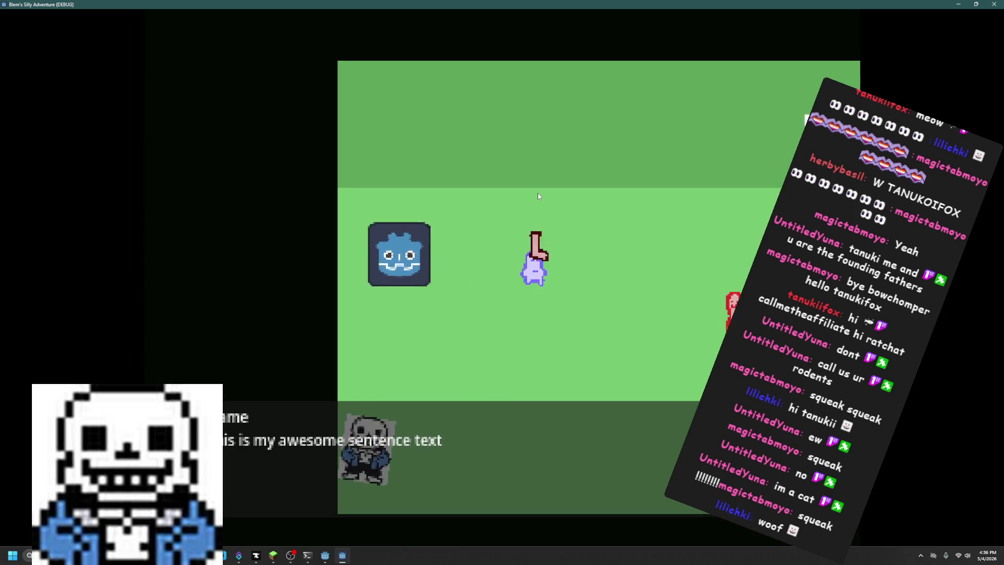
key(s)
click(591, 237)
key(s)
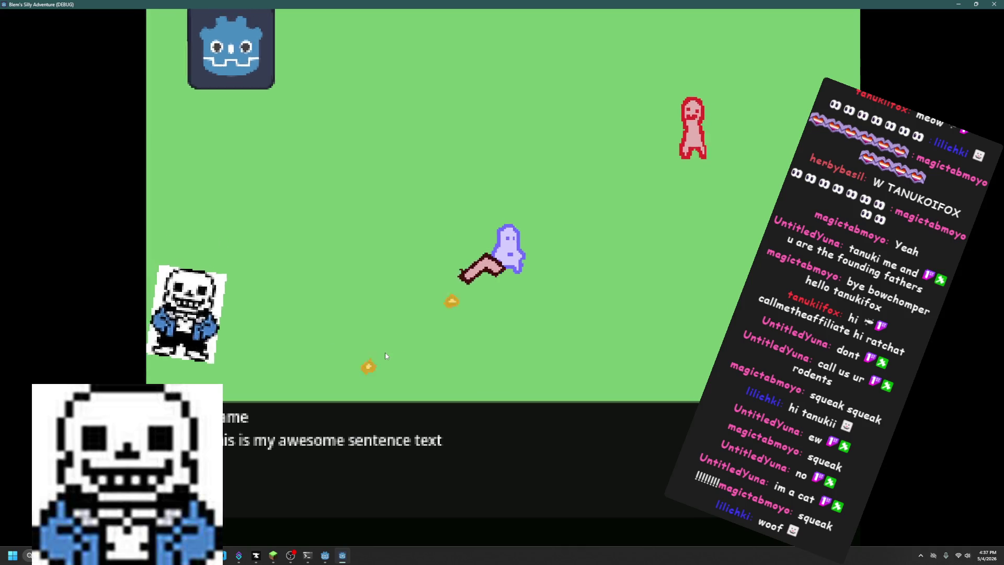
key(w)
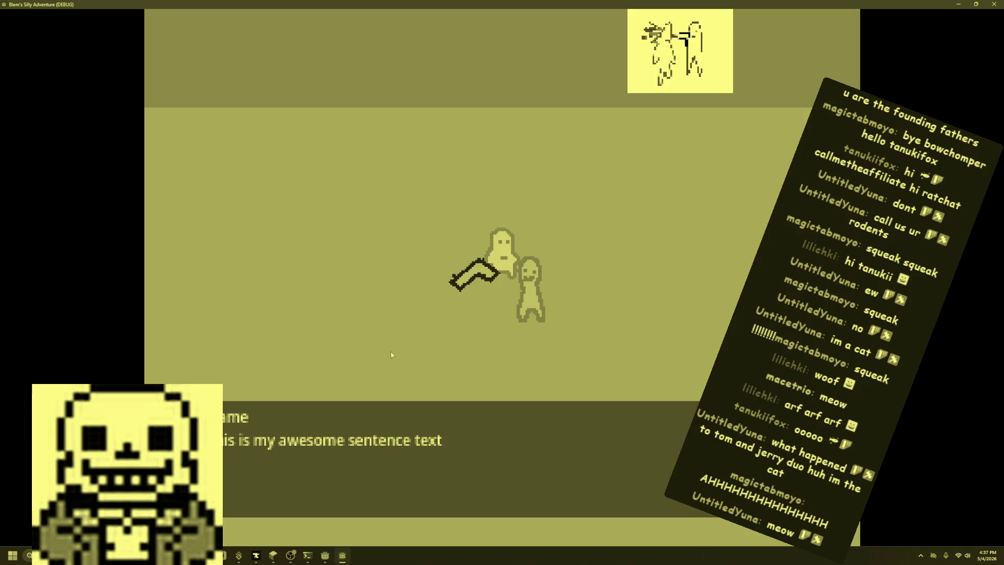
- Walk the player up and down, fire the gun upward, then head right and up-left
key(space)
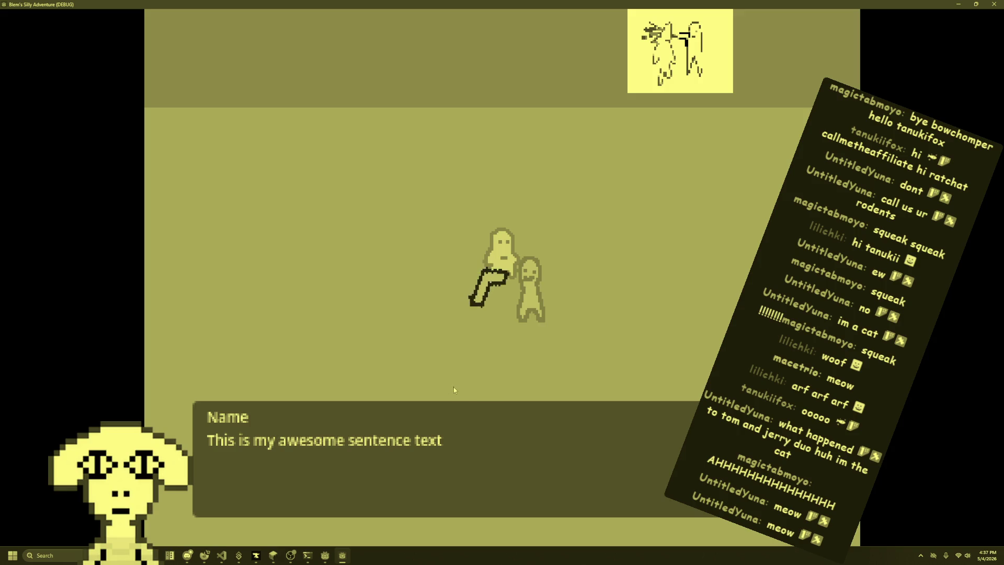
key(w)
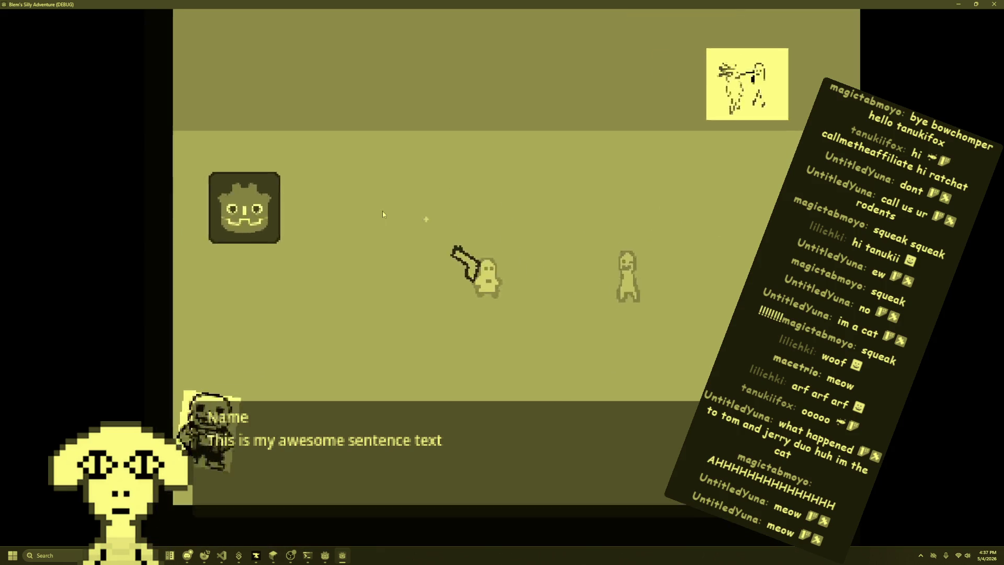
key(s)
key(w)
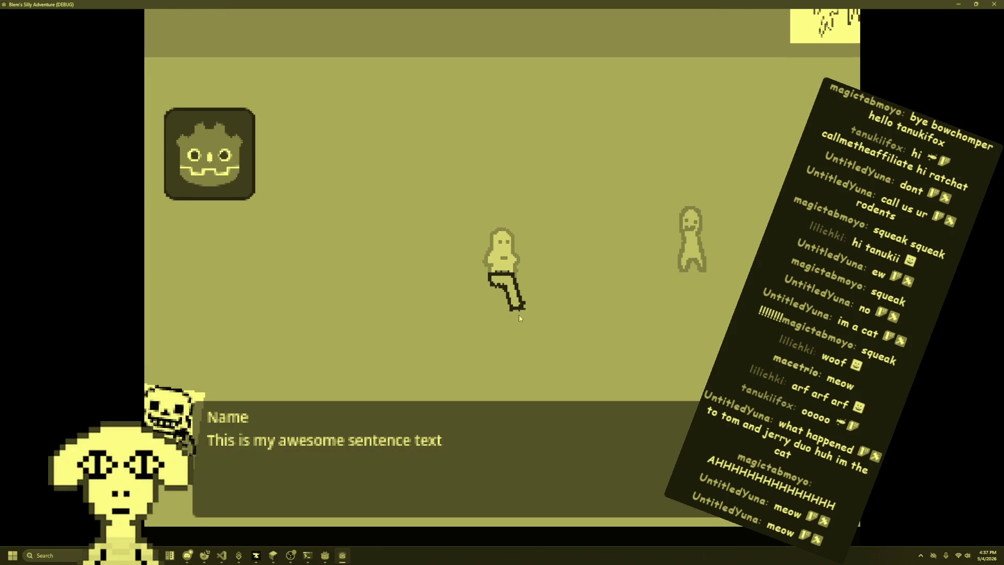
click(501, 183)
key(d)
key(w)
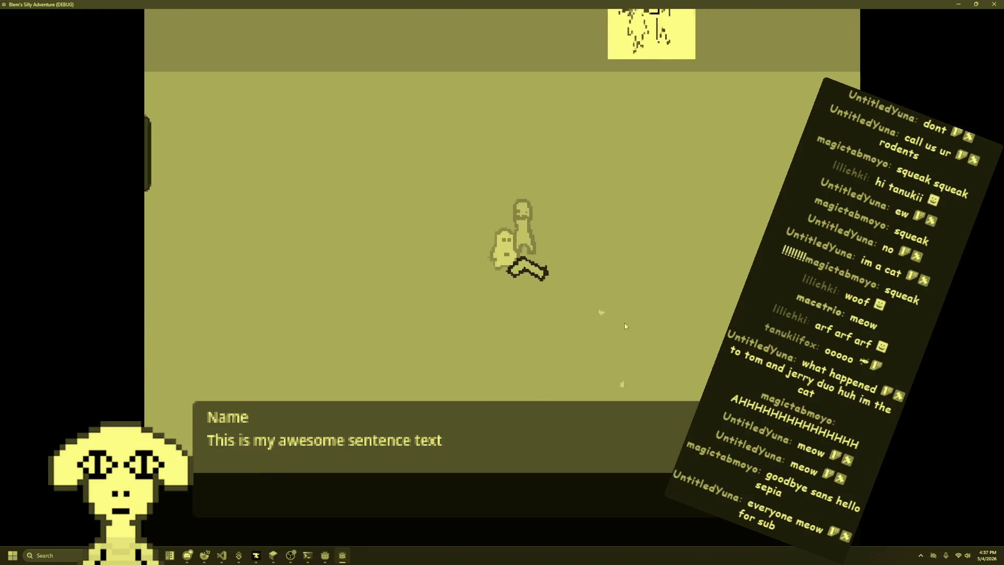
key(a)
key(w)
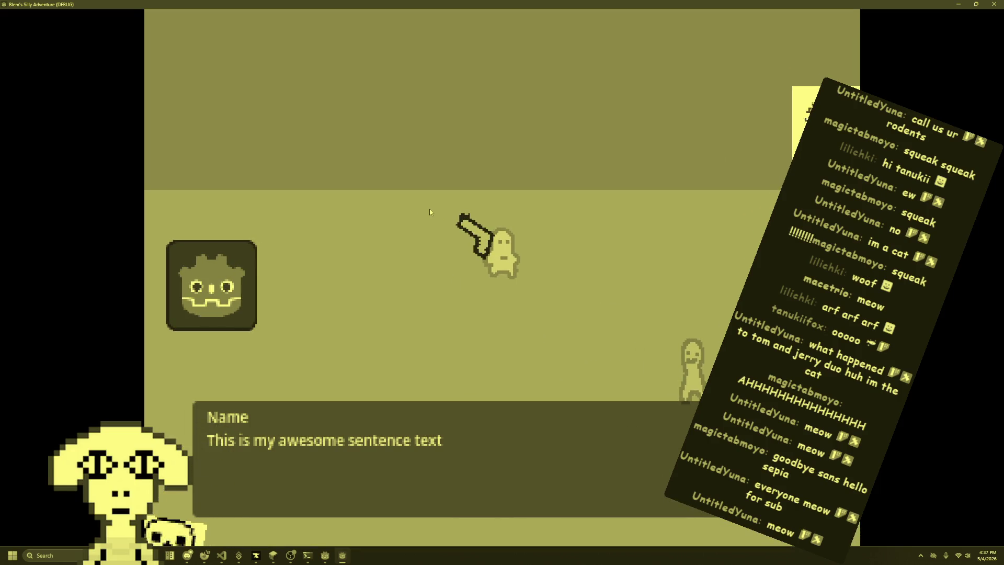
- Walk the player up-right, down-right, up to the wall band, then left-down and right-down
key(d)
key(w)
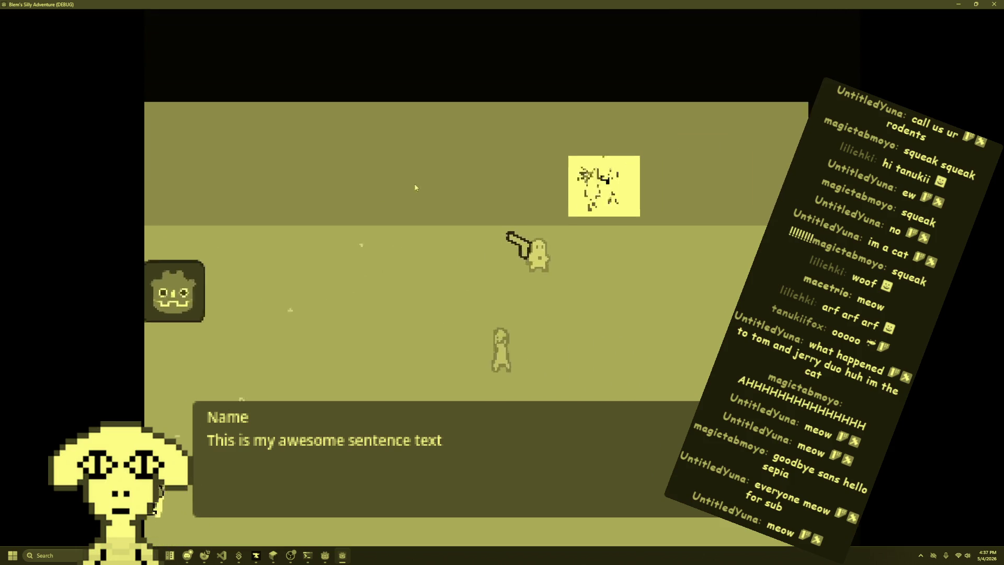
key(s)
key(d)
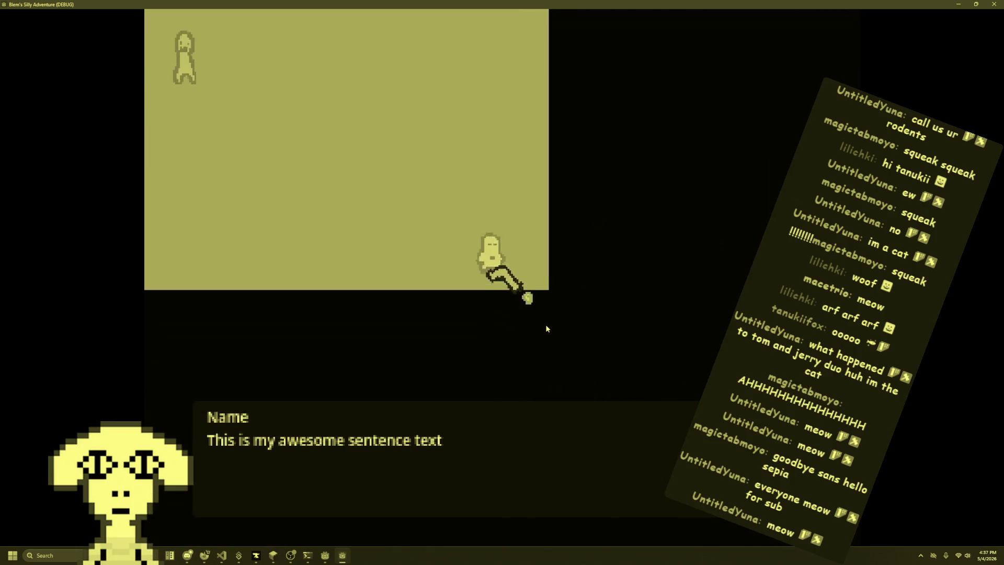
key(w)
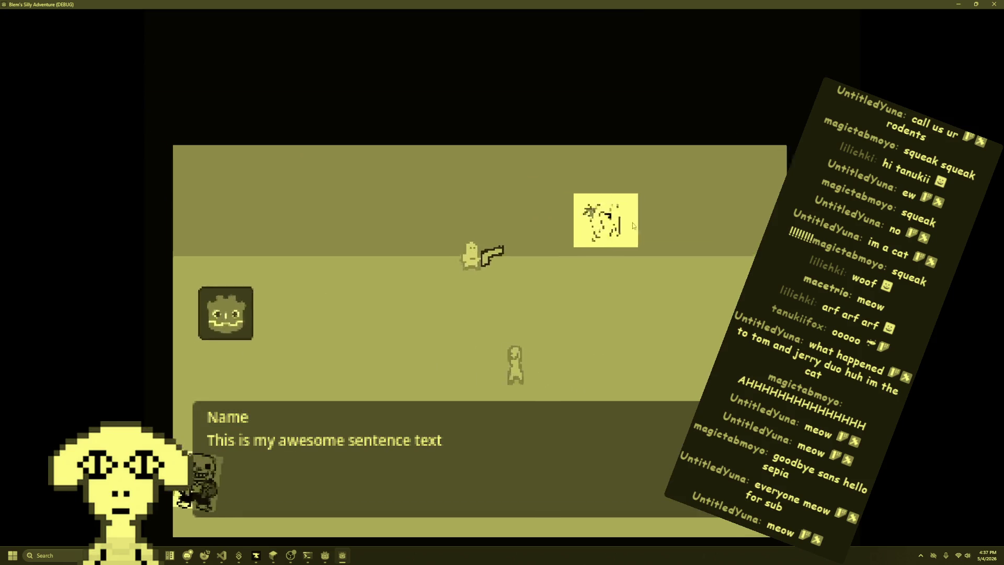
key(a)
key(s)
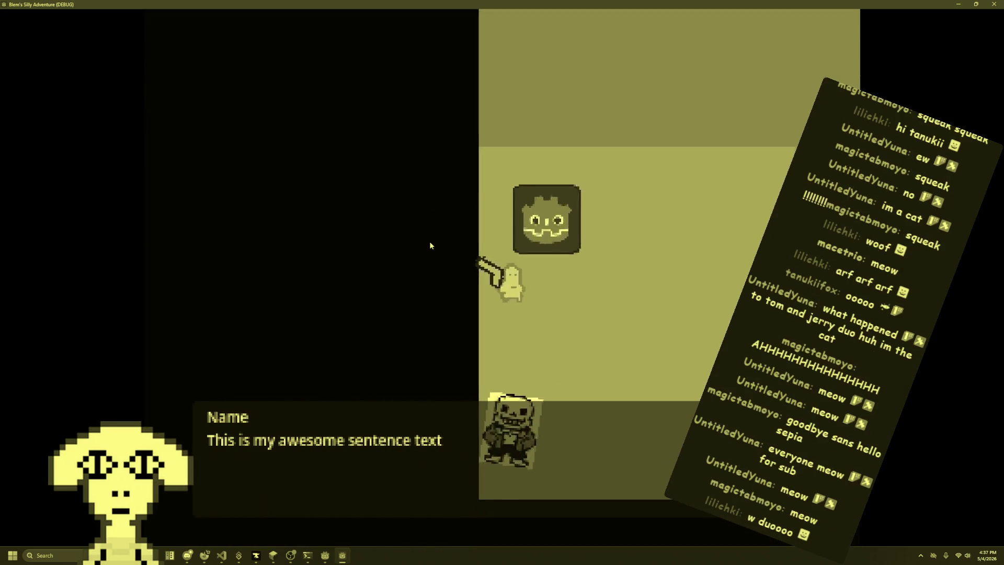
key(d)
key(s)
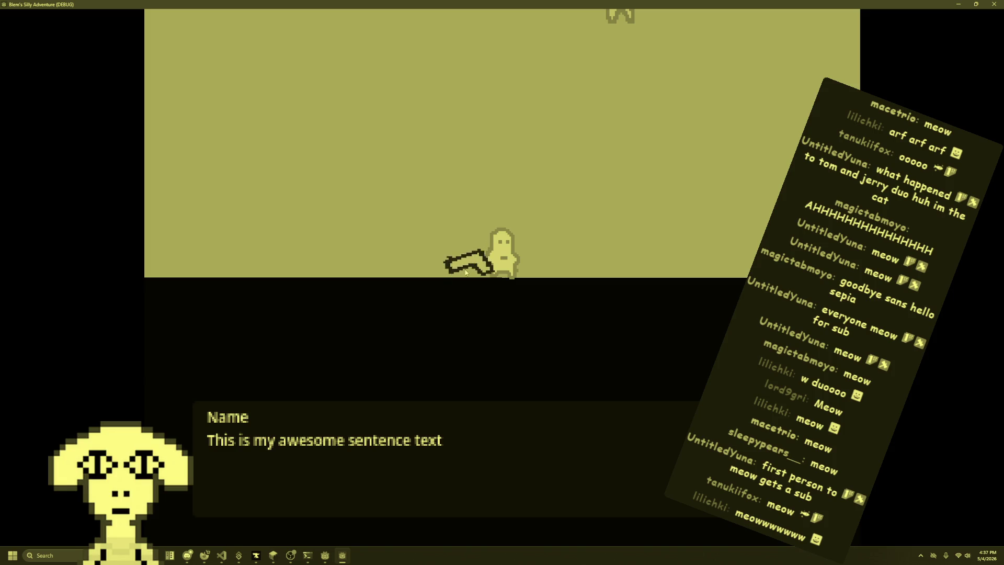
key(w)
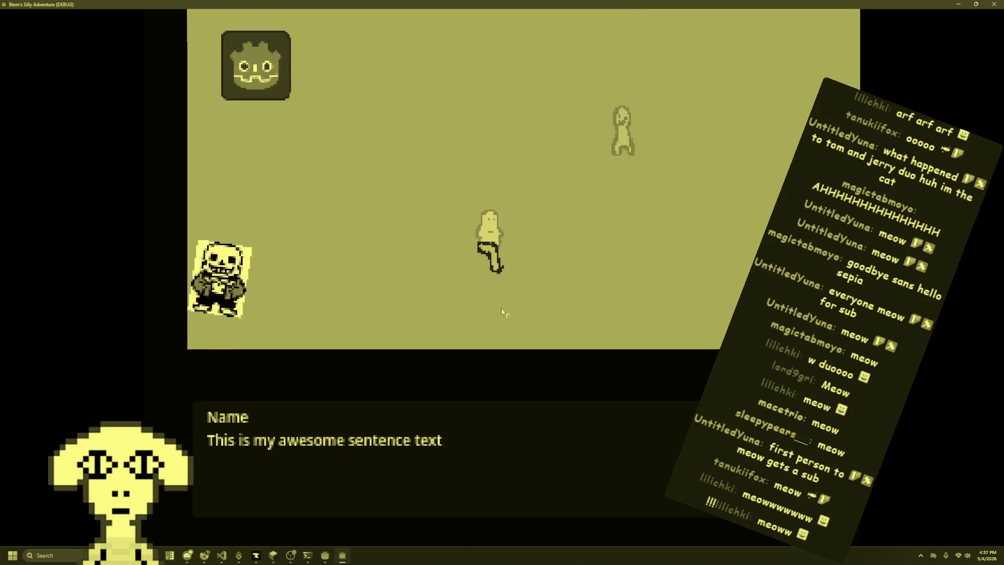
- Walk the player down and right, then up-left toward the top wall and back right-down
key(d)
key(s)
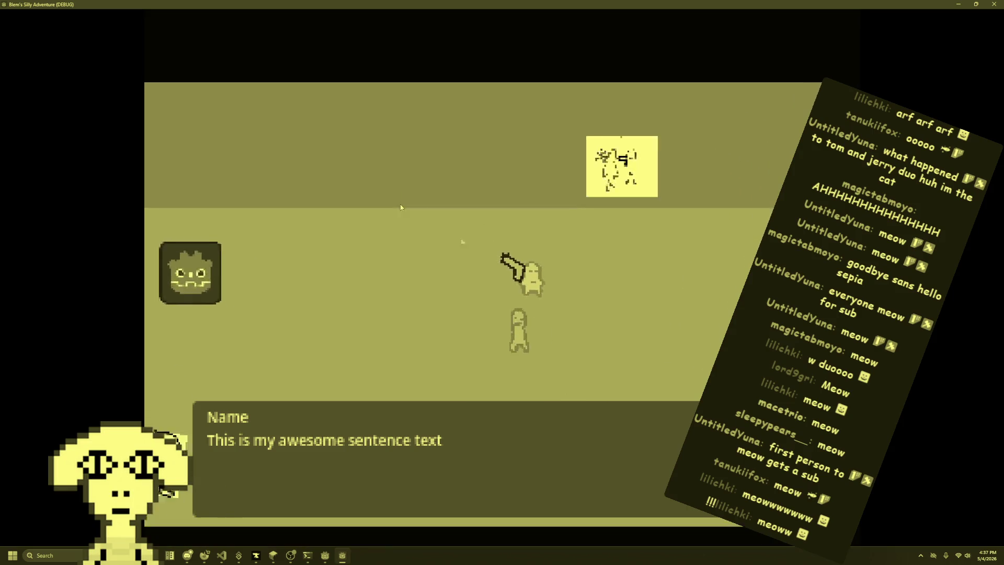
key(s)
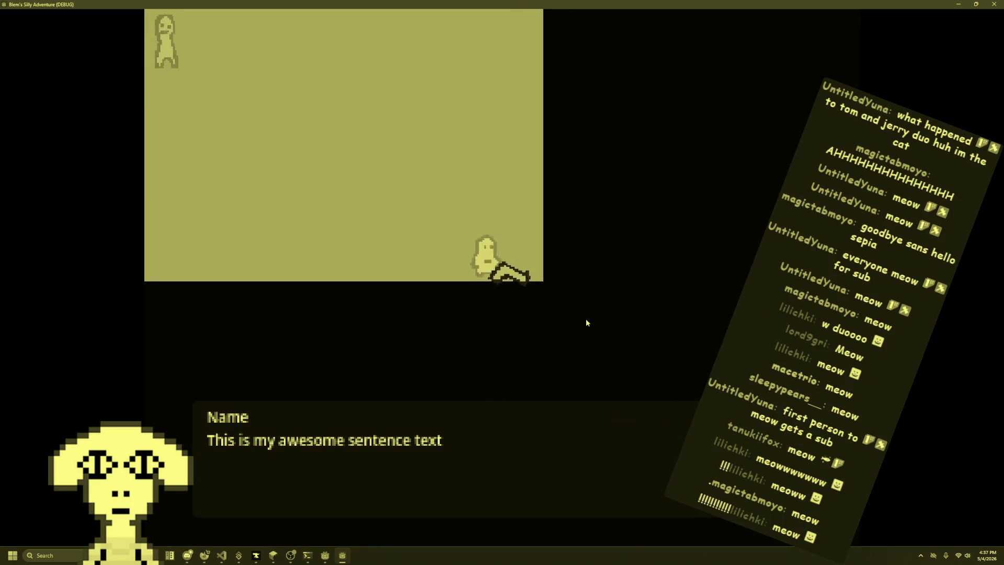
key(s)
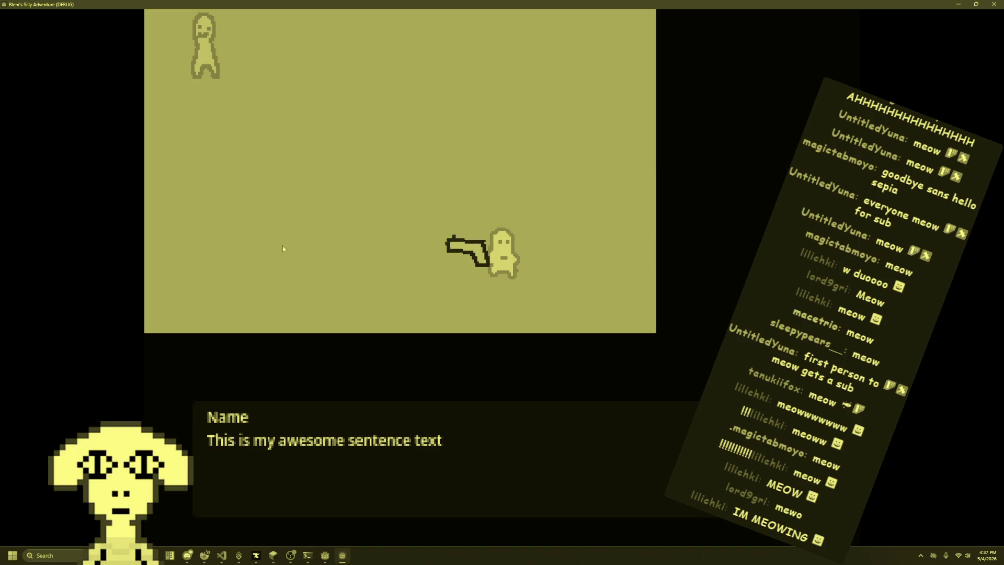
key(w)
key(a)
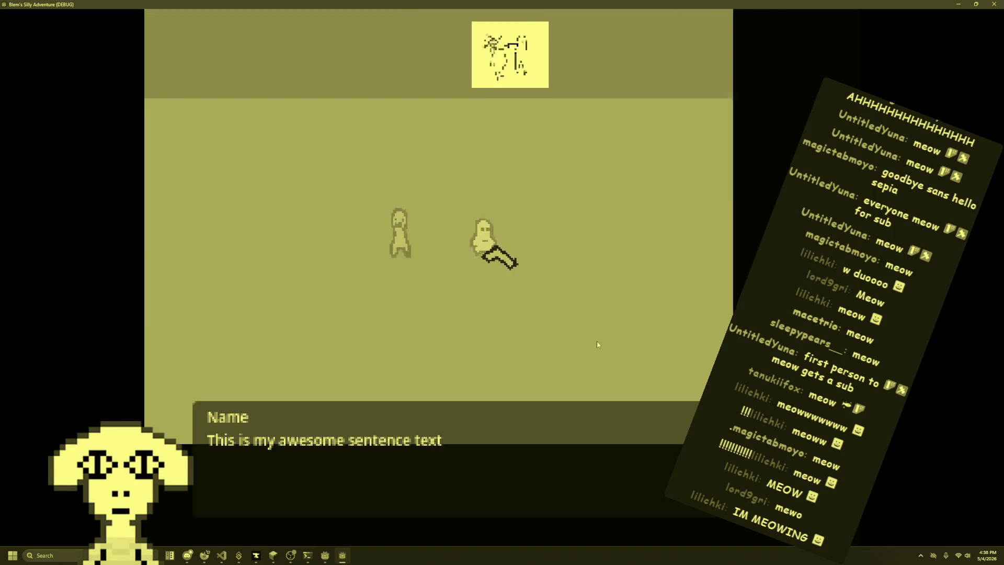
key(w)
key(a)
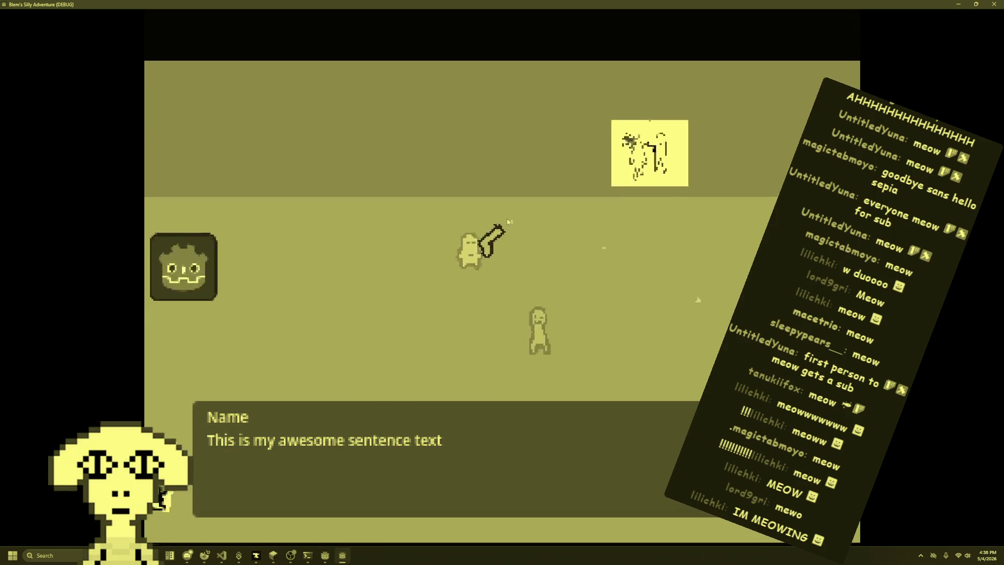
key(d)
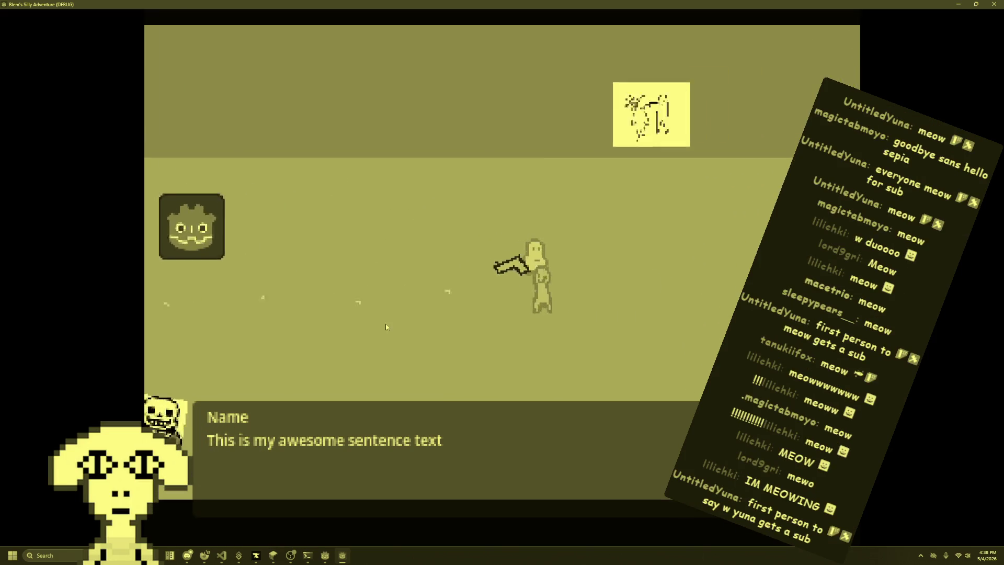
key(d)
key(s)
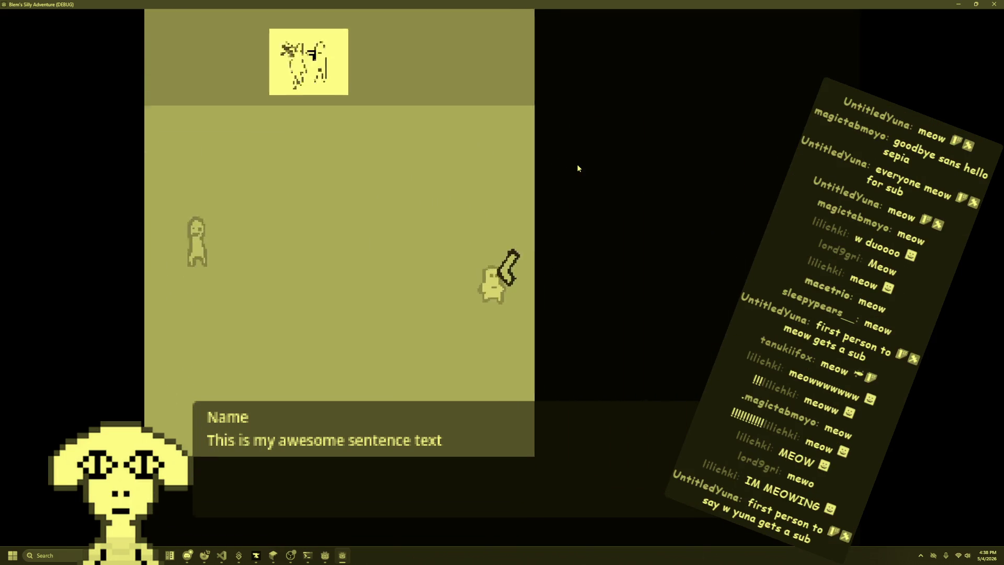
- Walk the player between the room's west edge and the right side, passing the Godot icon
key(a)
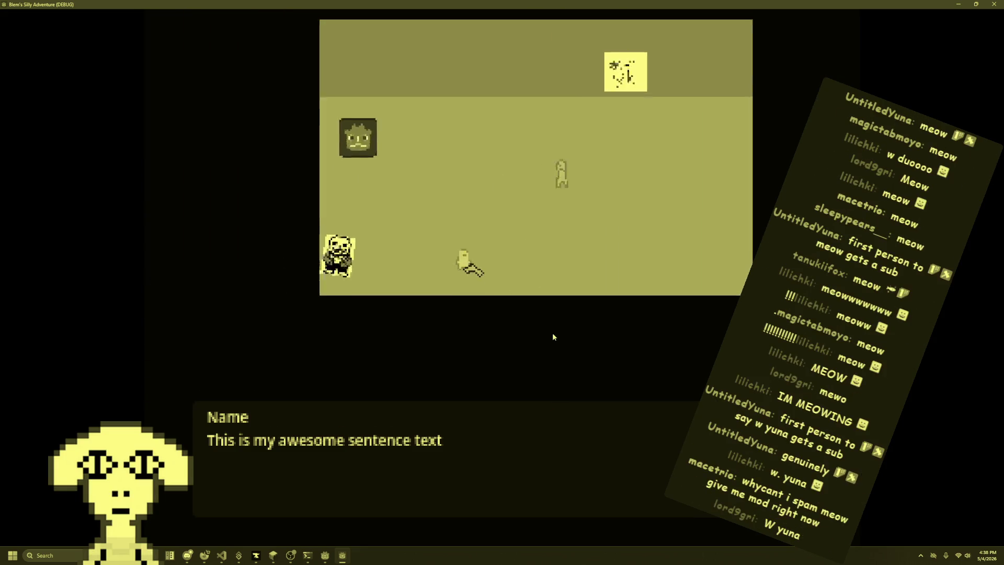
key(w)
key(d)
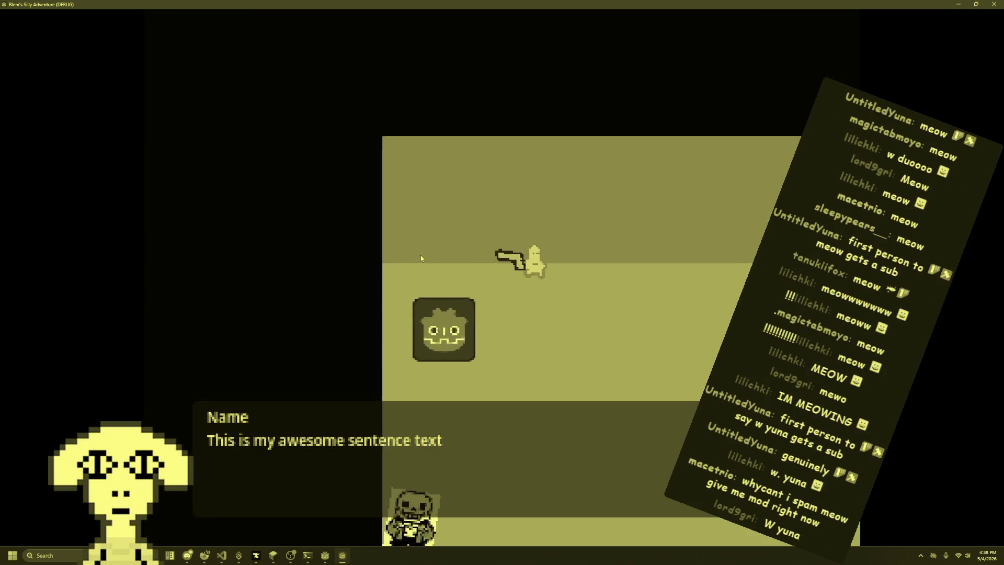
key(s)
key(d)
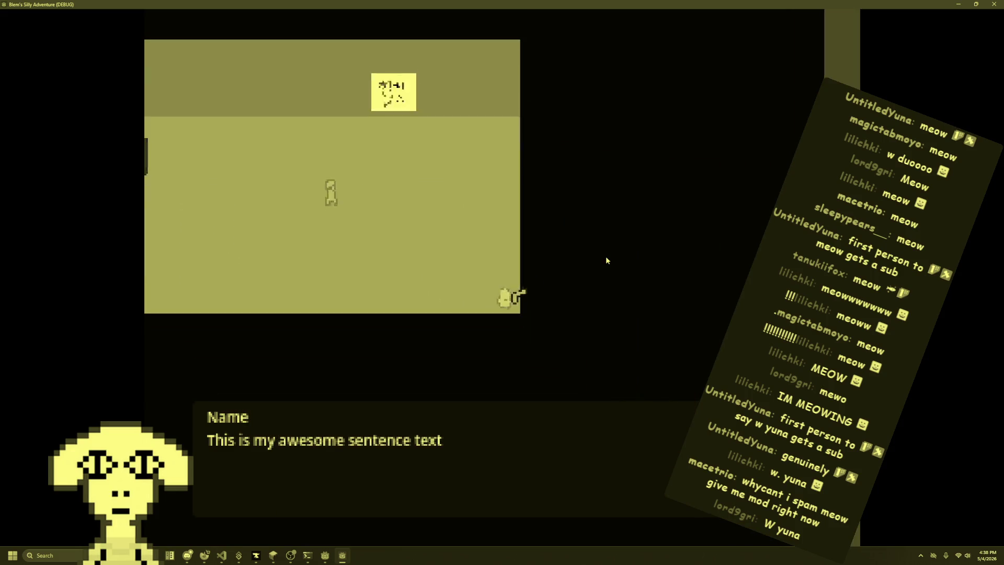
key(a)
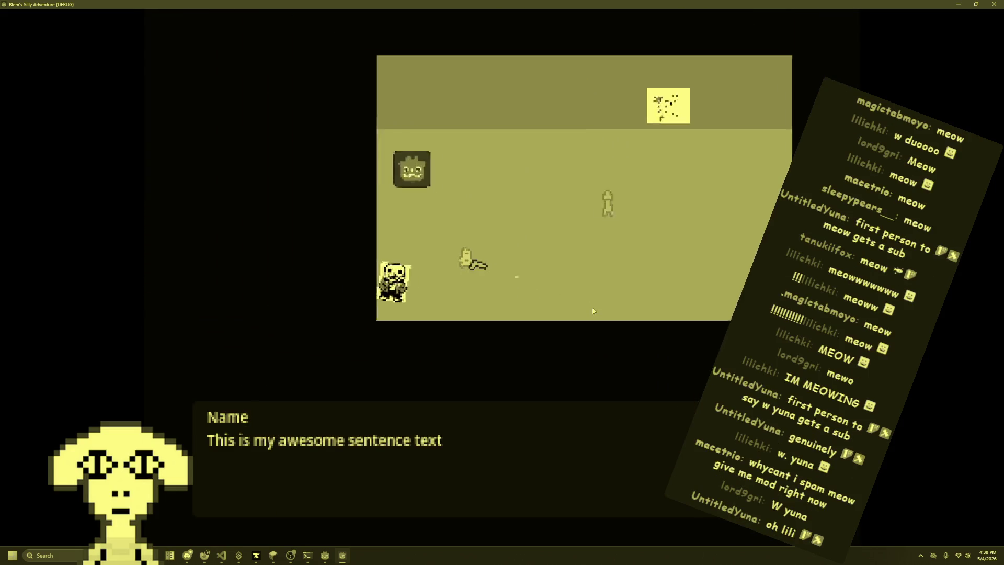
key(w)
key(d)
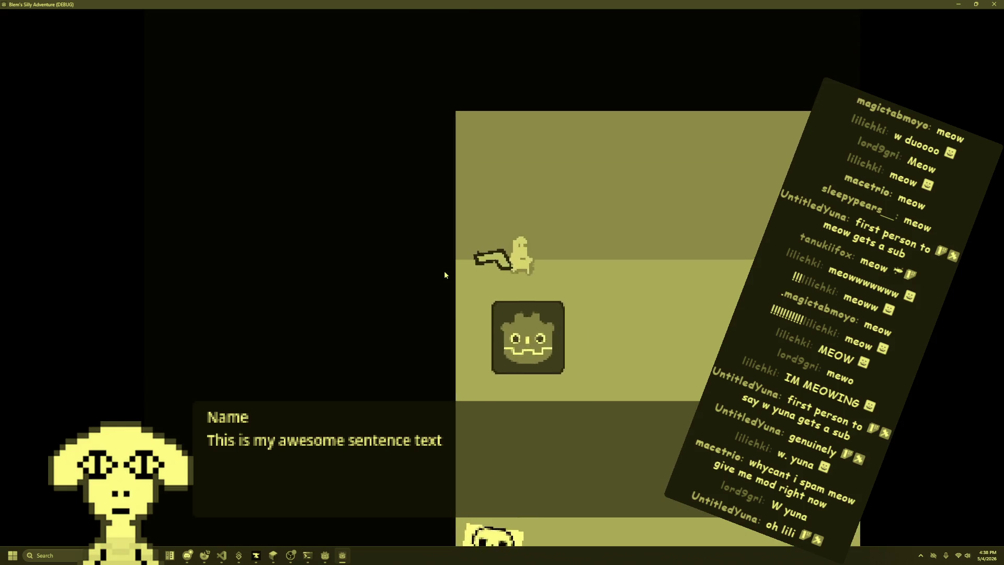
- Walk the player to the east edge, down, left toward the skeleton, then right across the room
key(d)
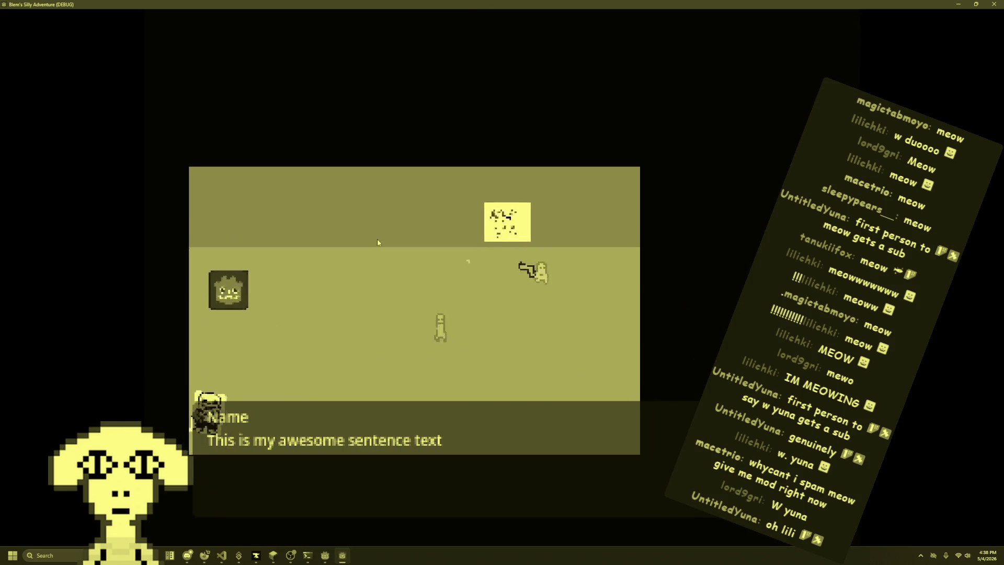
key(d)
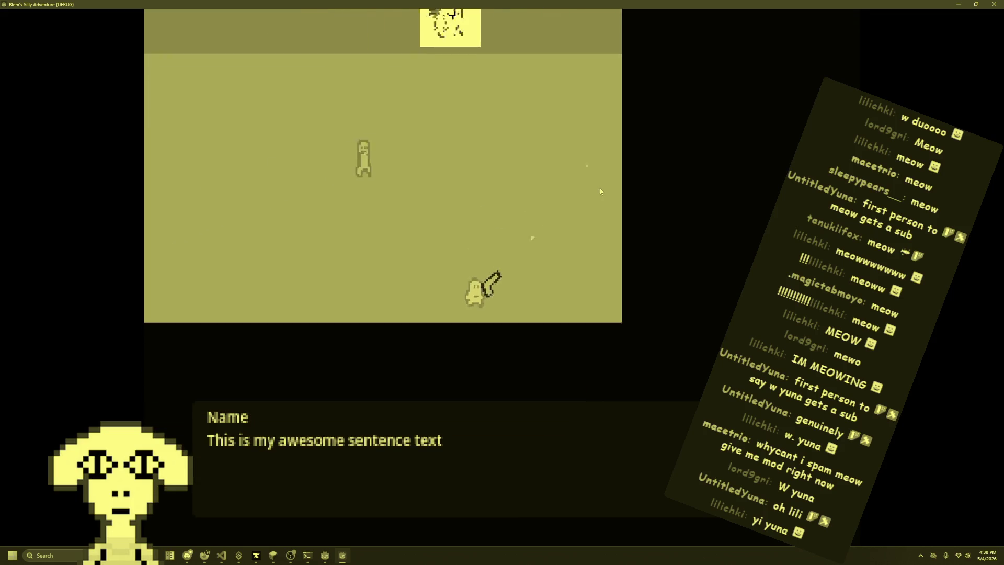
key(a)
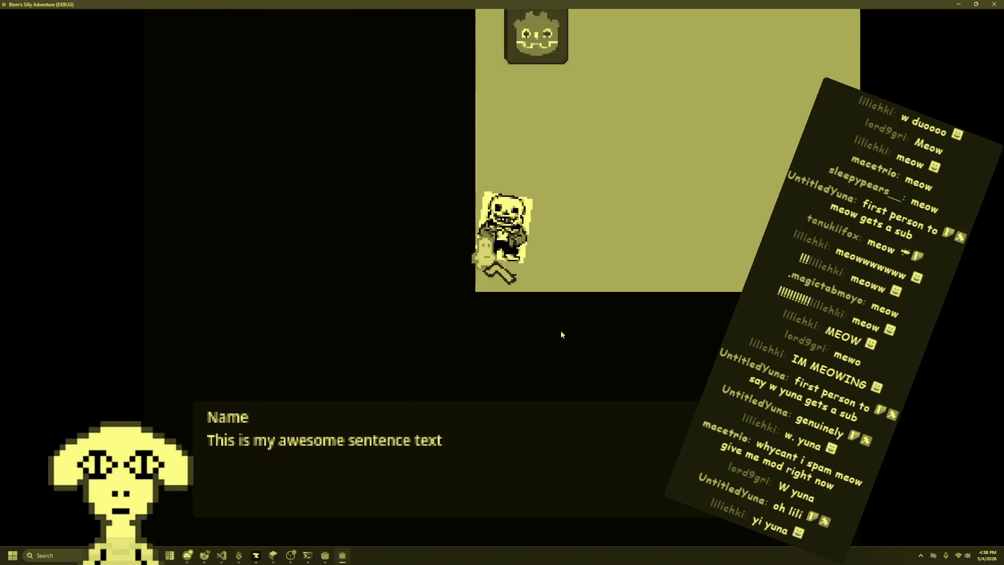
key(w)
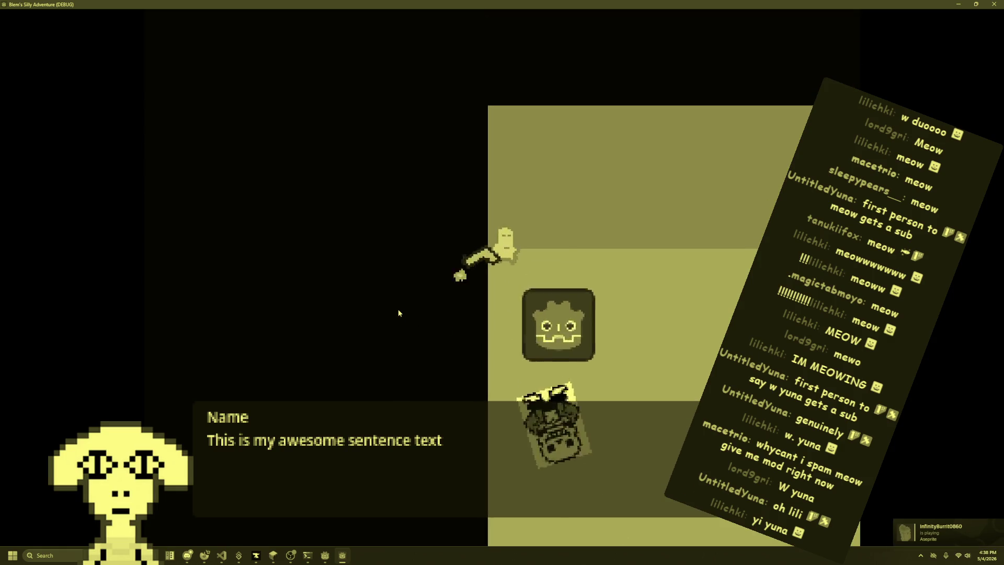
key(d)
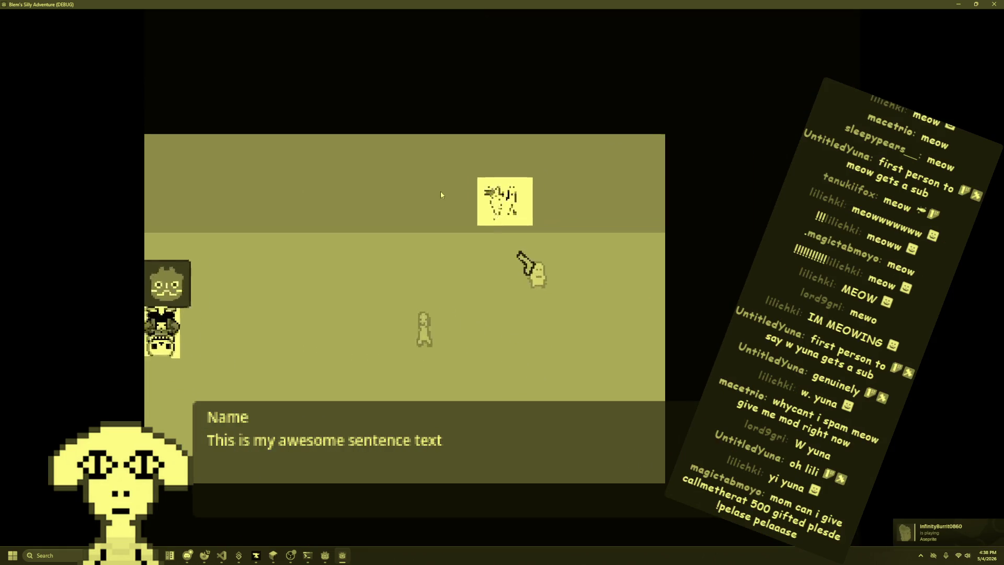
key(d)
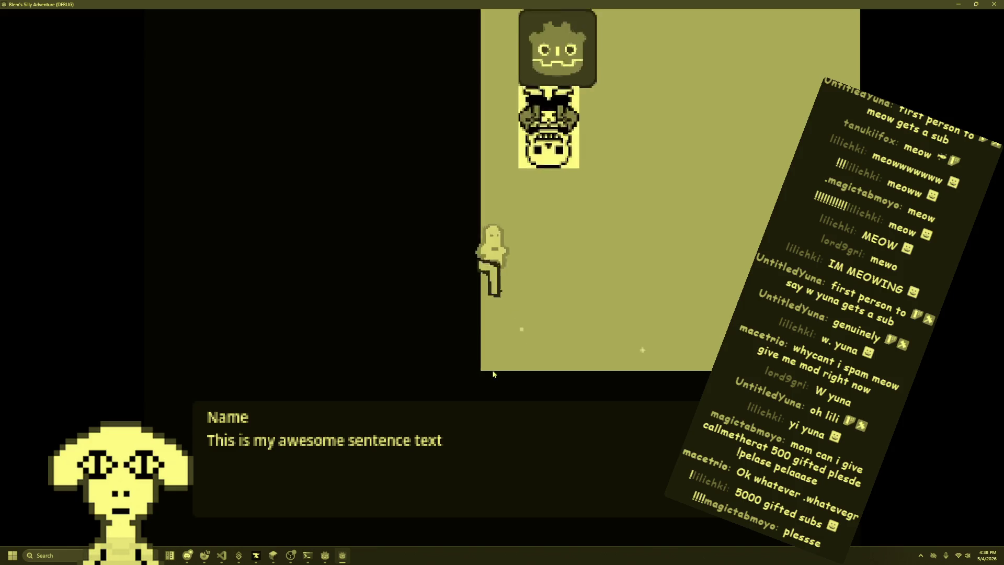
key(d)
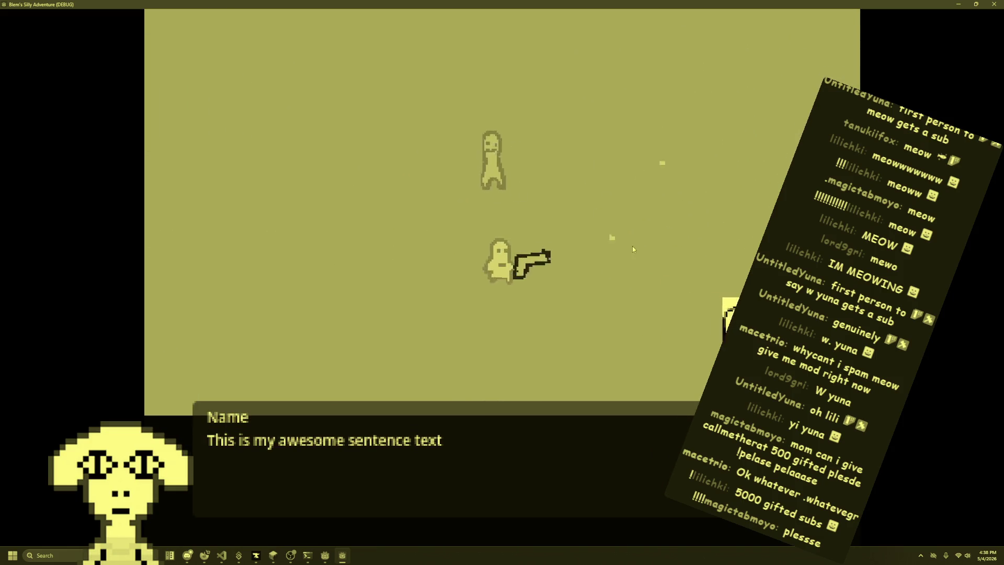
- Walk the player around the room with WASD while firing bullets across it
click(628, 345)
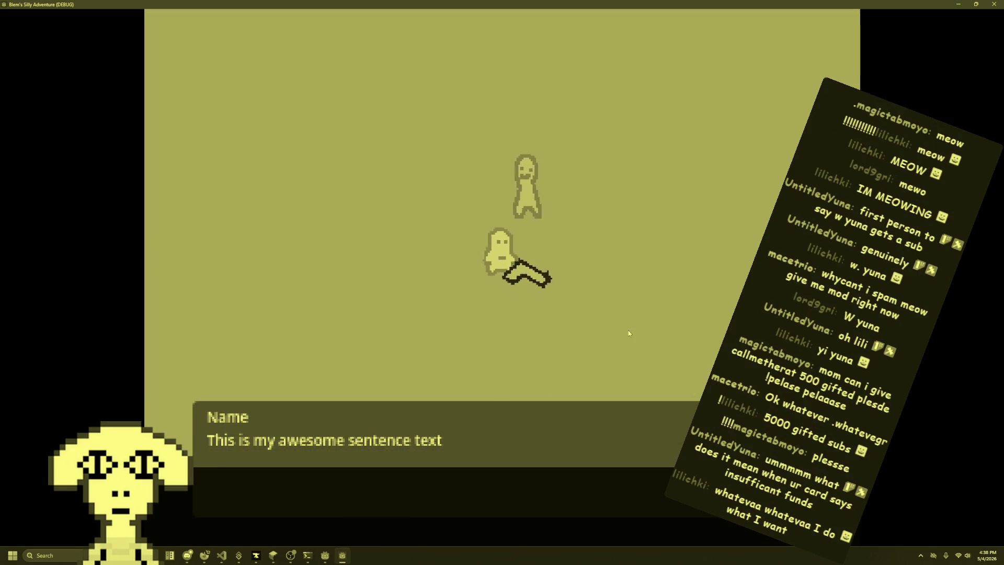
key(w)
key(a)
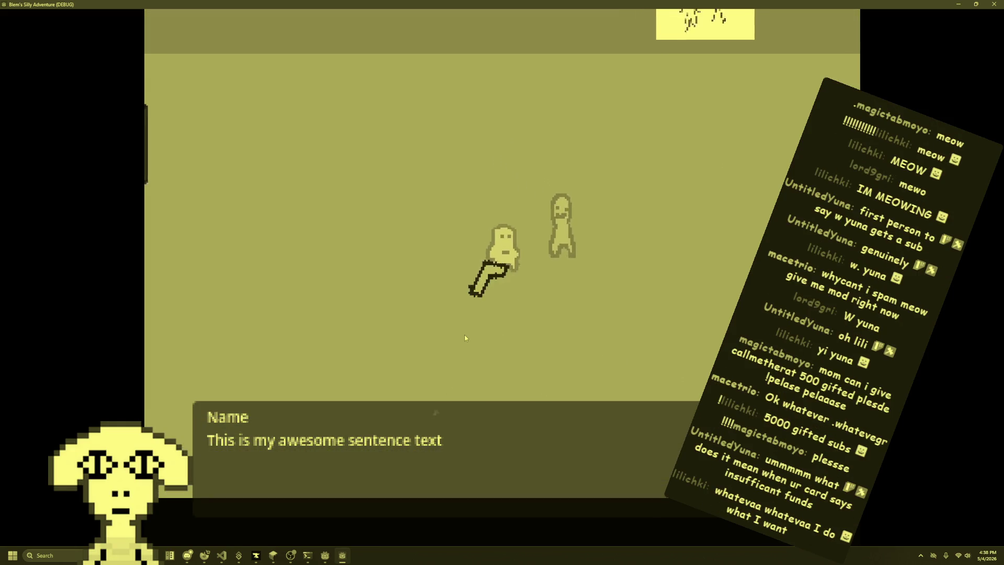
key(w)
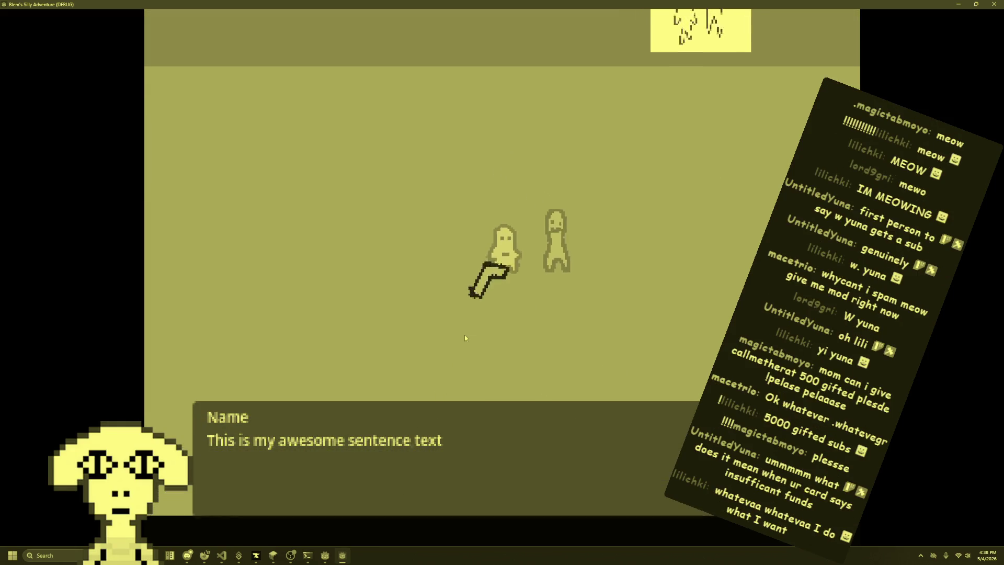
key(d)
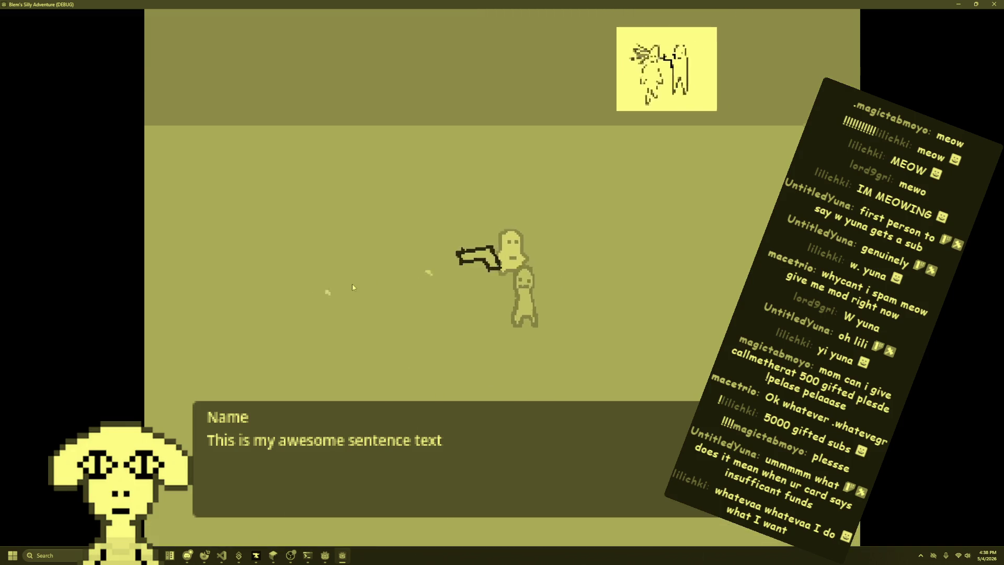
key(s)
click(660, 219)
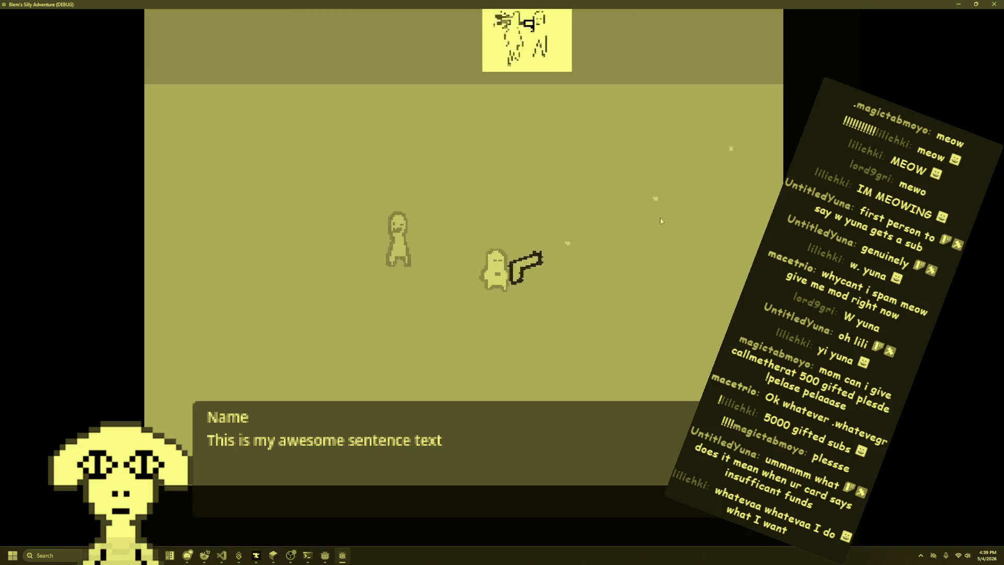
key(s)
key(a)
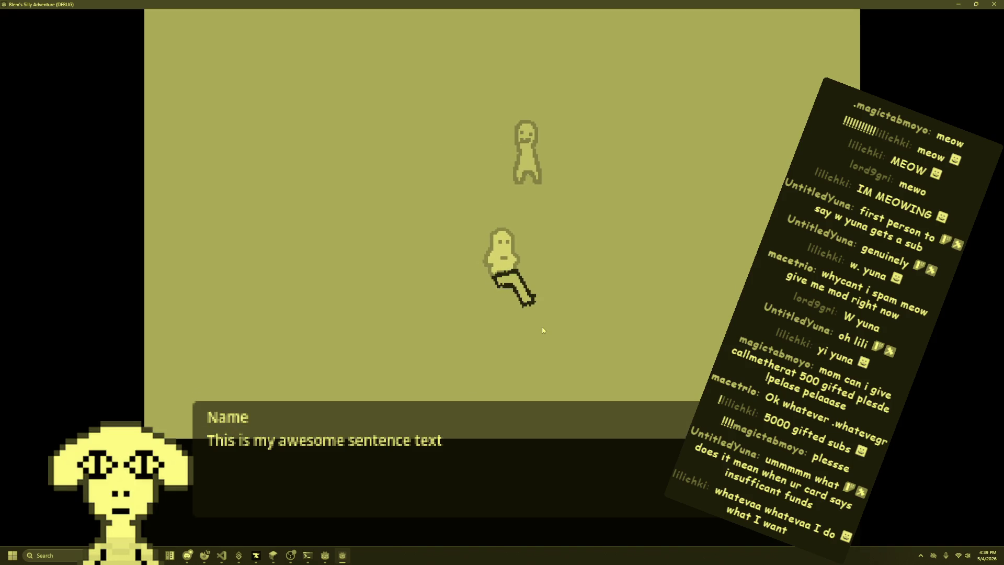
click(563, 344)
- Walk the player toward the picture and the NPC, then shrink and close the game window
key(w)
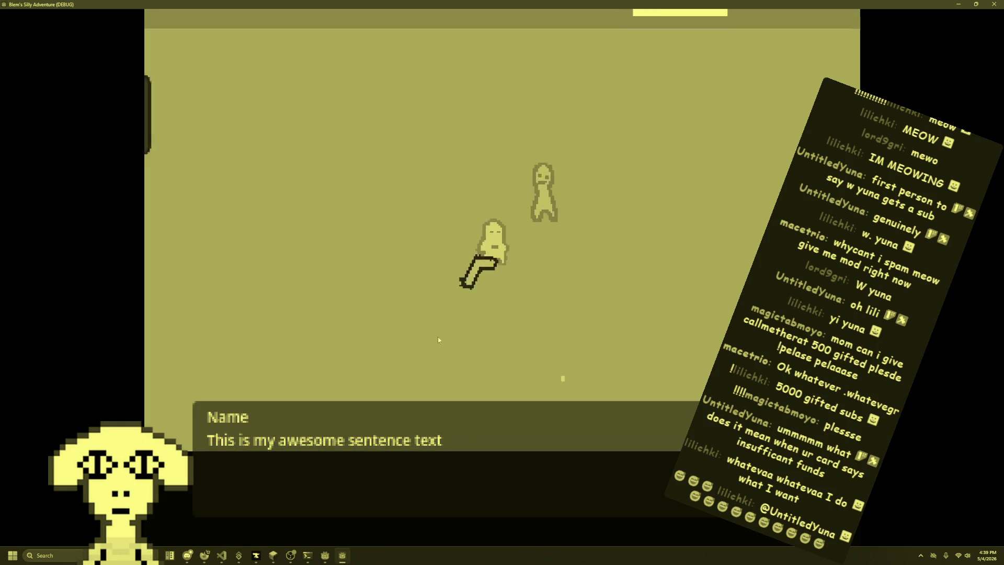
key(d)
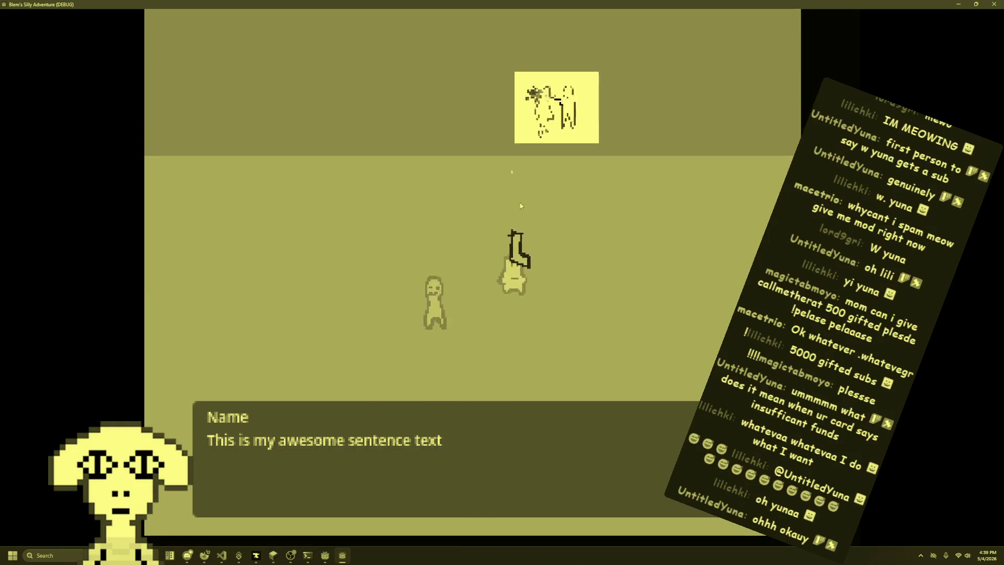
key(s)
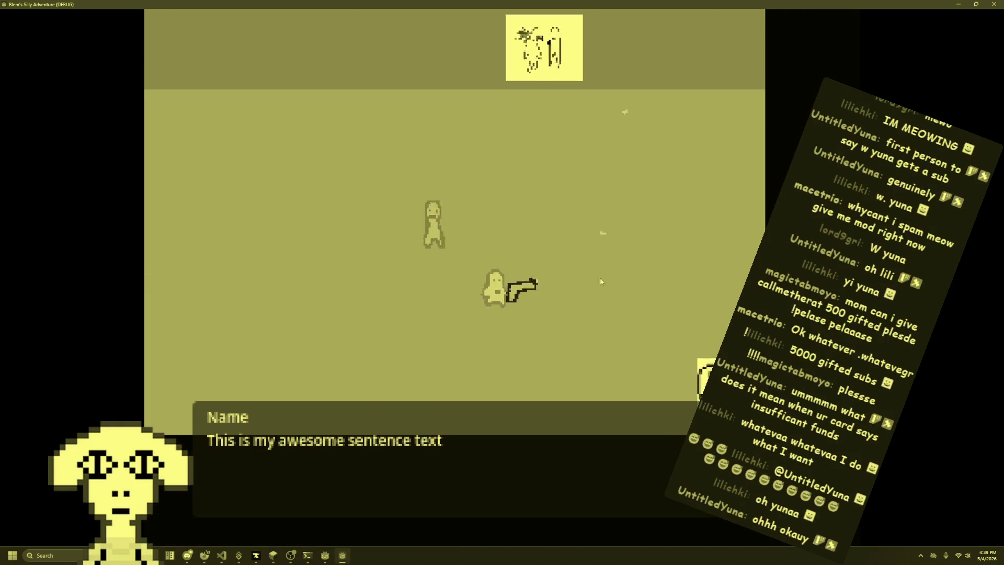
key(a)
key(w)
key(a)
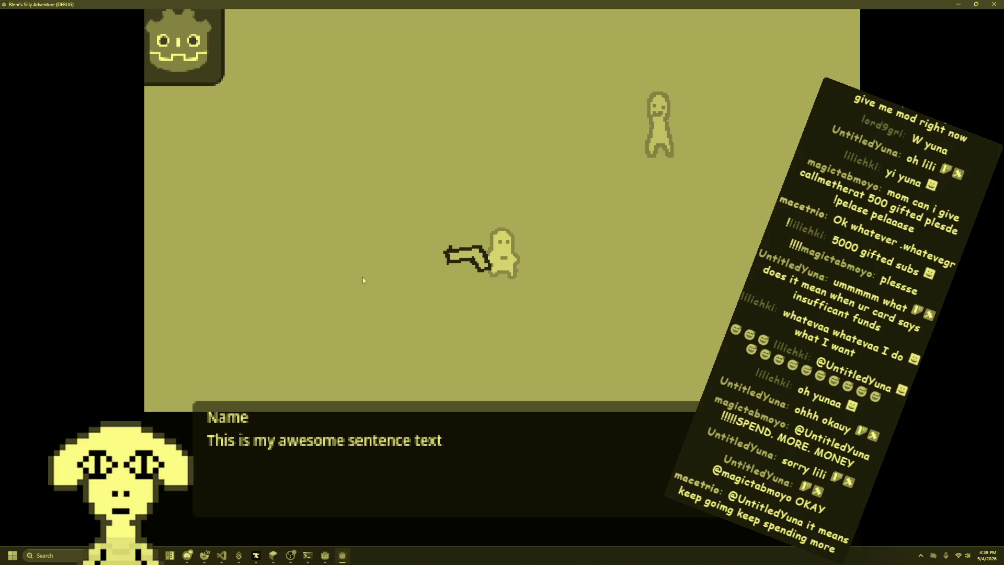
key(w)
key(d)
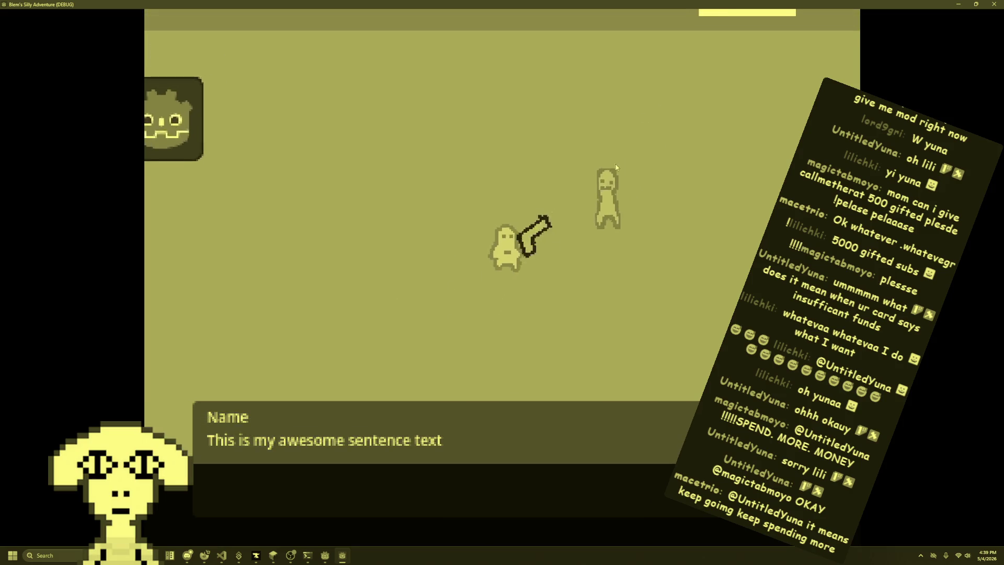
key(super+Down)
click(701, 58)
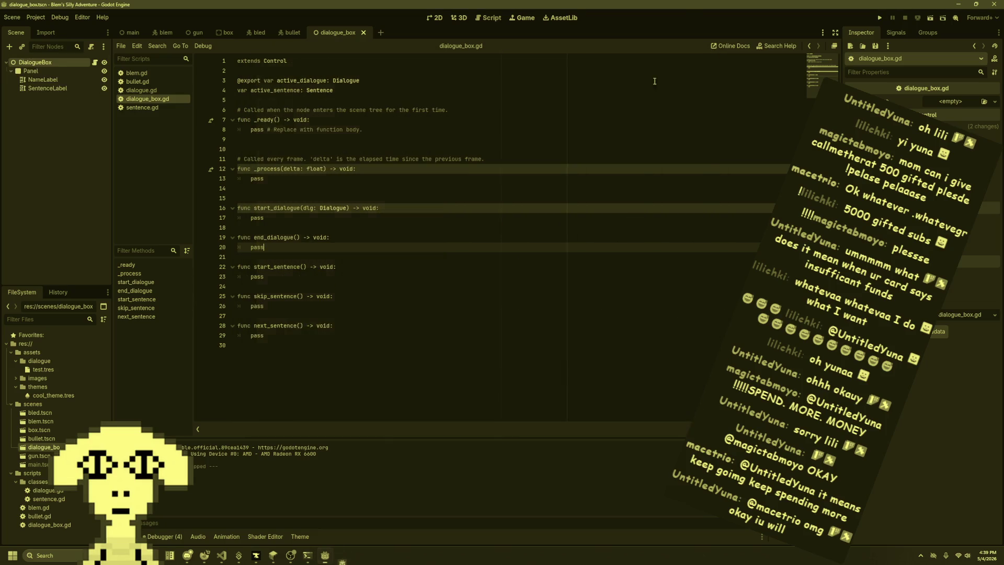
click(322, 279)
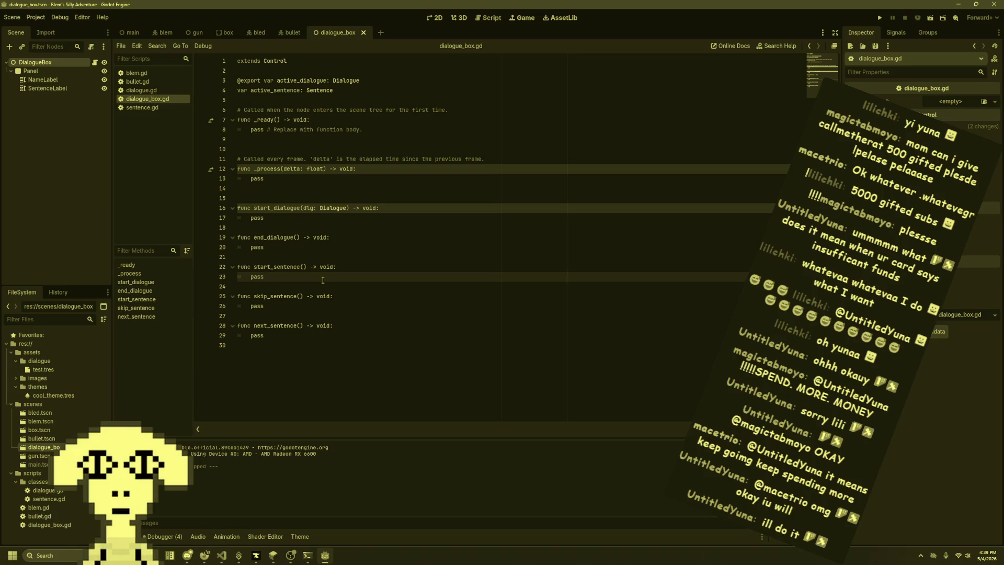
click(288, 335)
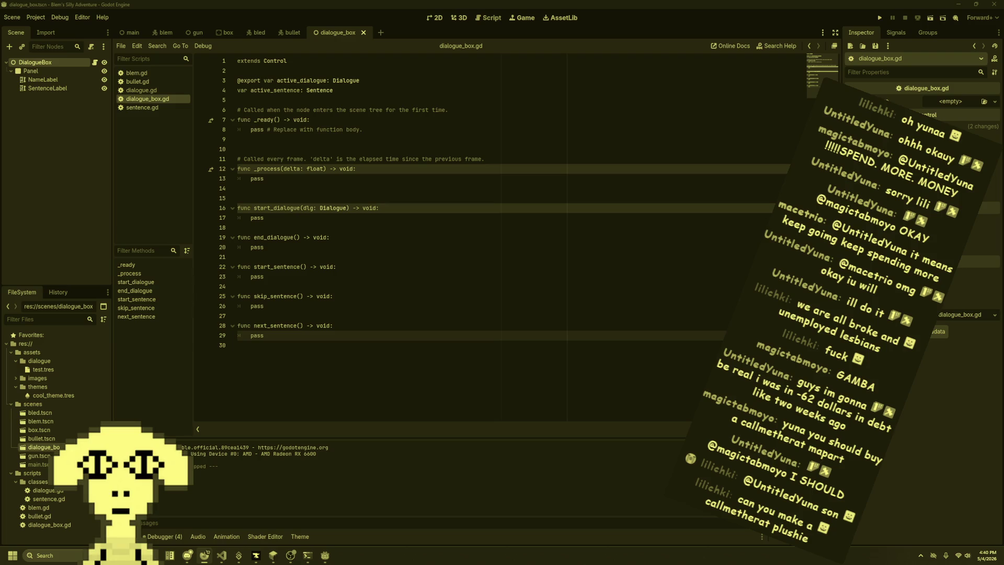
key(alt+Tab)
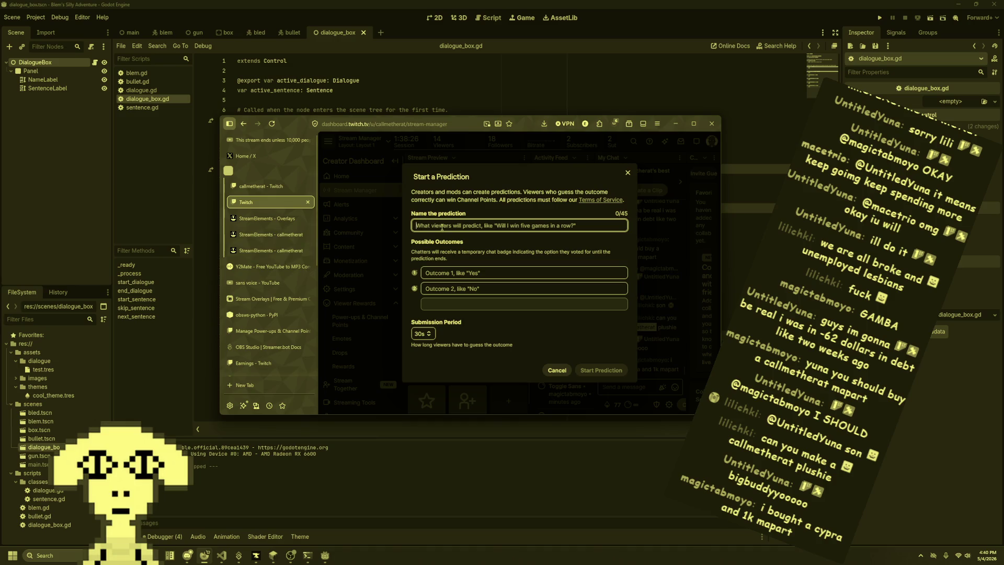
- Title the prediction 'Will Rat Code?????' with outcomes Yes, No and Secret third option
text(Will Rat )
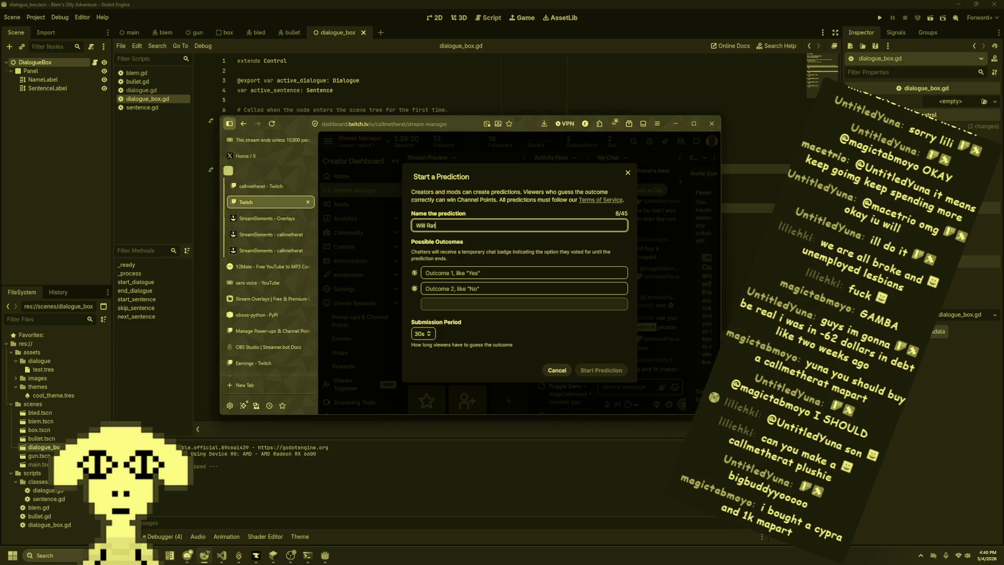
text(Code)
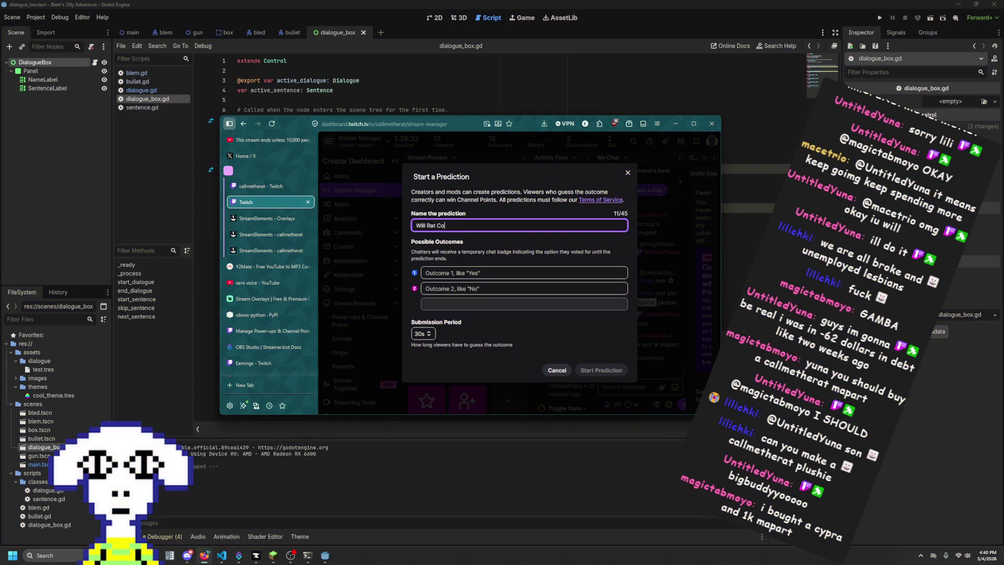
text(?????)
key(Tab)
text(Yes)
click(478, 287)
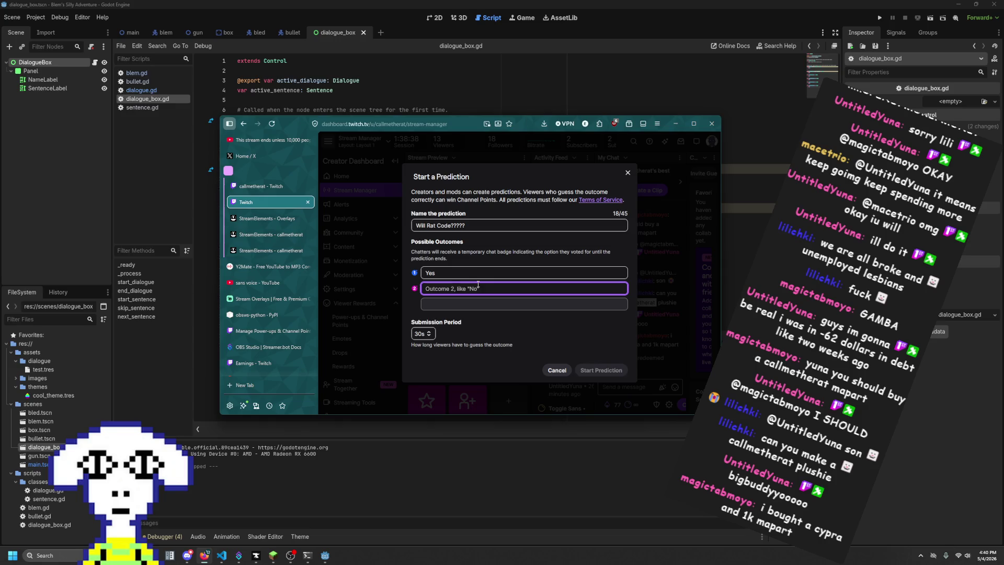
text(No)
key(Tab)
text(S)
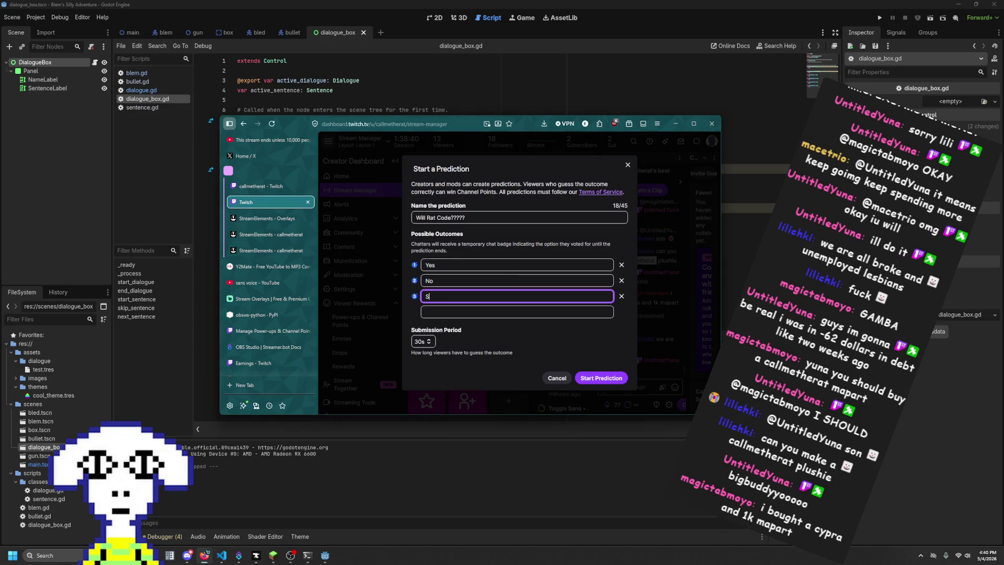
text(ecret third option)
- Start the prediction, acknowledge its confirmation, and switch back to the Godot editor
click(600, 377)
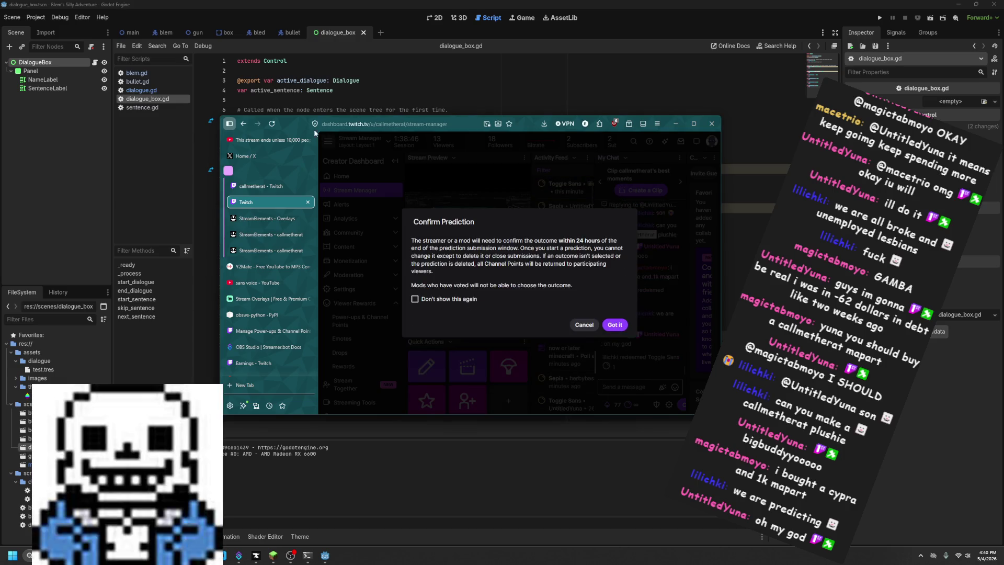
drag(434, 241, 568, 241)
click(565, 241)
click(615, 324)
drag(293, 124, 18, 220)
key(alt+Tab)
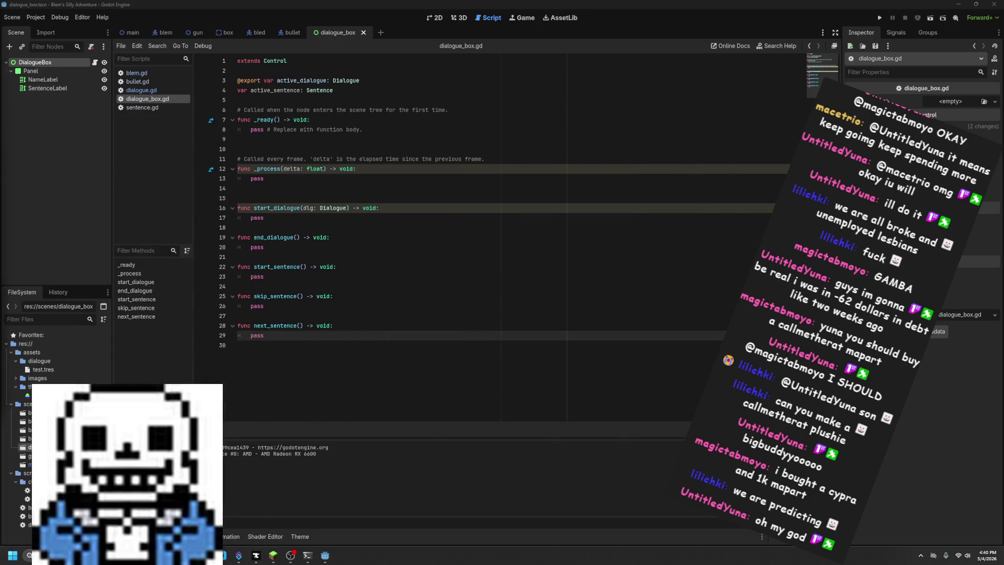